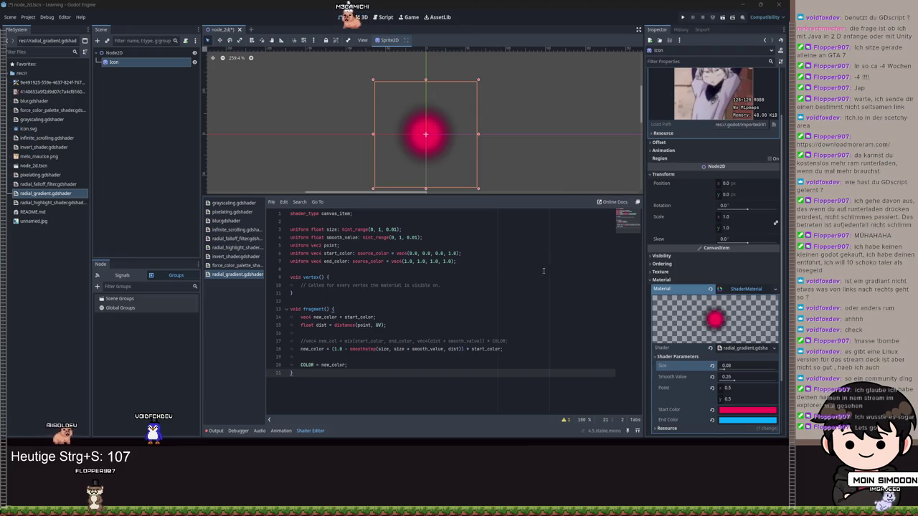
Step: Enlarge and zoom in the 2D viewport above the shader code, then select line 17
mouse_move(510, 194)
mouse_down()
mouse_move(486, 229)
mouse_move(488, 215)
mouse_up()
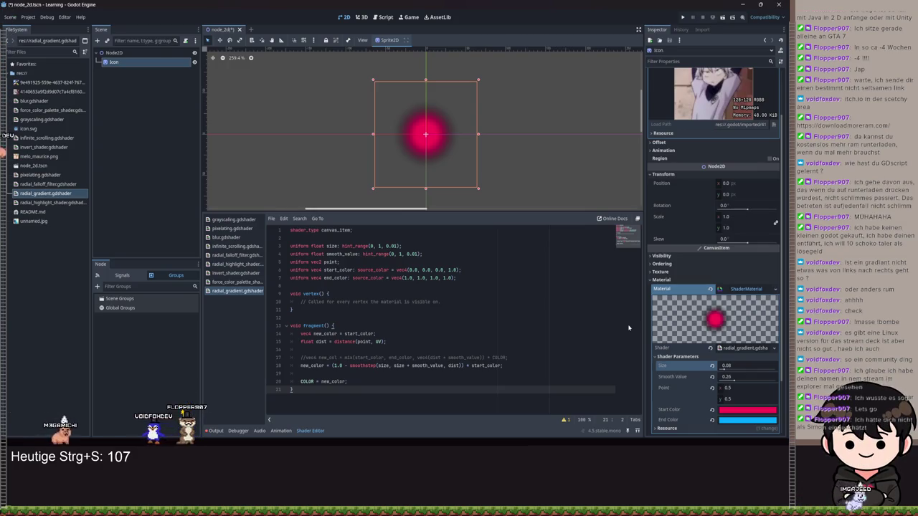
scroll(587, 152, up, 1)
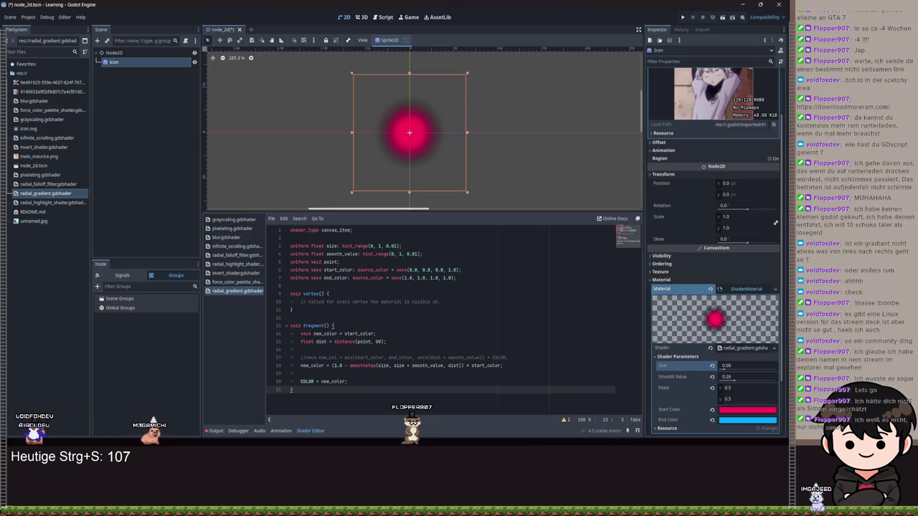
click(532, 357)
drag(532, 356, 303, 357)
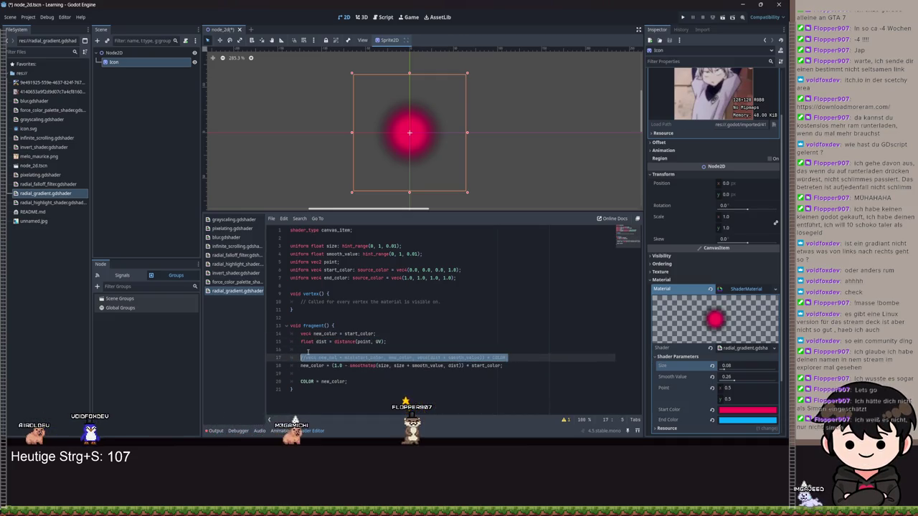
click(303, 357)
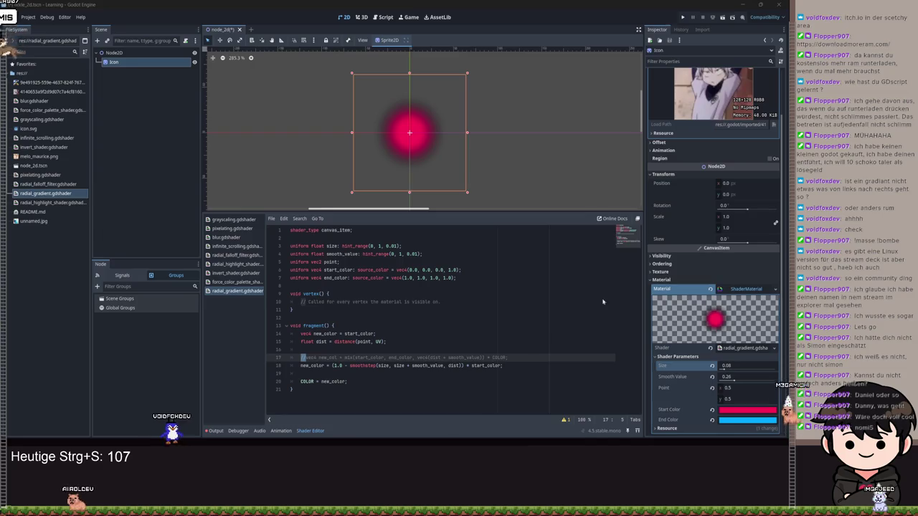
click(495, 309)
key(ctrl+a)
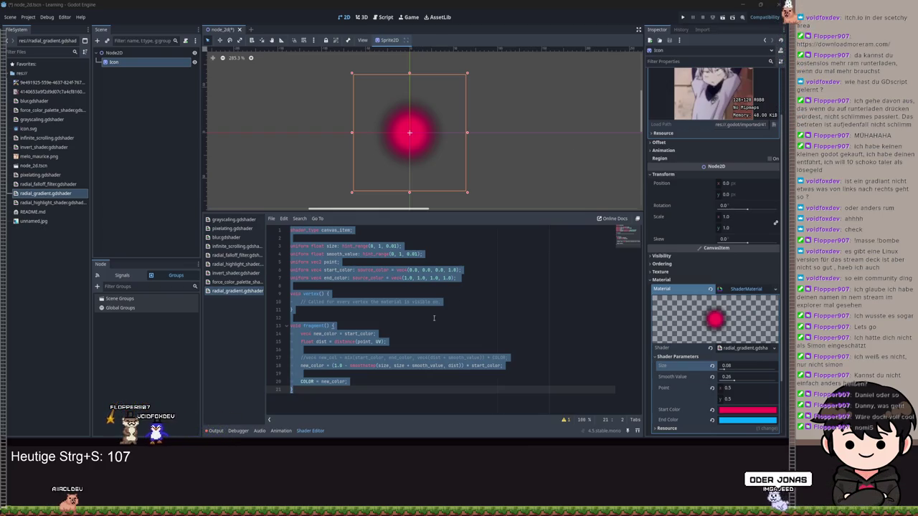
Step: Make line 20 read COLOR += new_color; and set Smooth Value to 0.33
click(316, 380)
text(+)
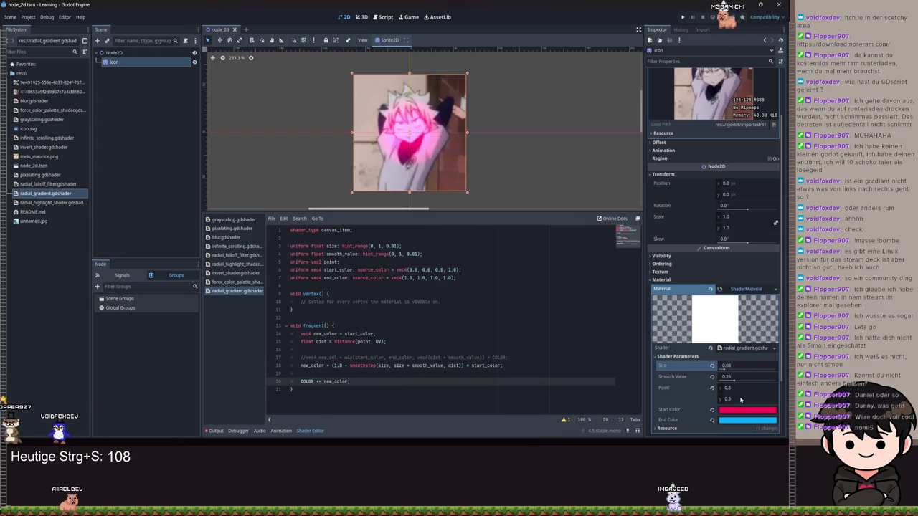
mouse_move(733, 384)
mouse_down()
mouse_move(753, 382)
mouse_move(731, 381)
mouse_up()
text(0.33)
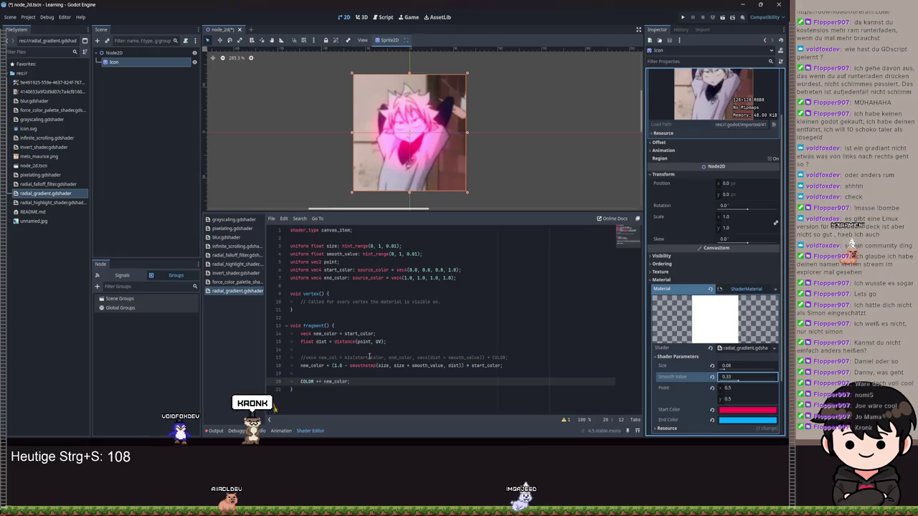
click(316, 381)
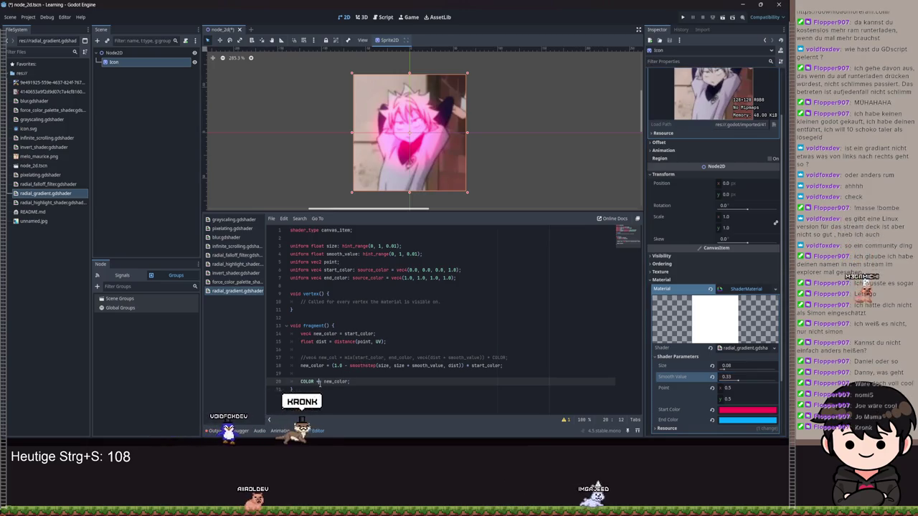
Step: Fix the += operator on line 20, save the shader, and select all the code
text(+)
key(ctrl+s)
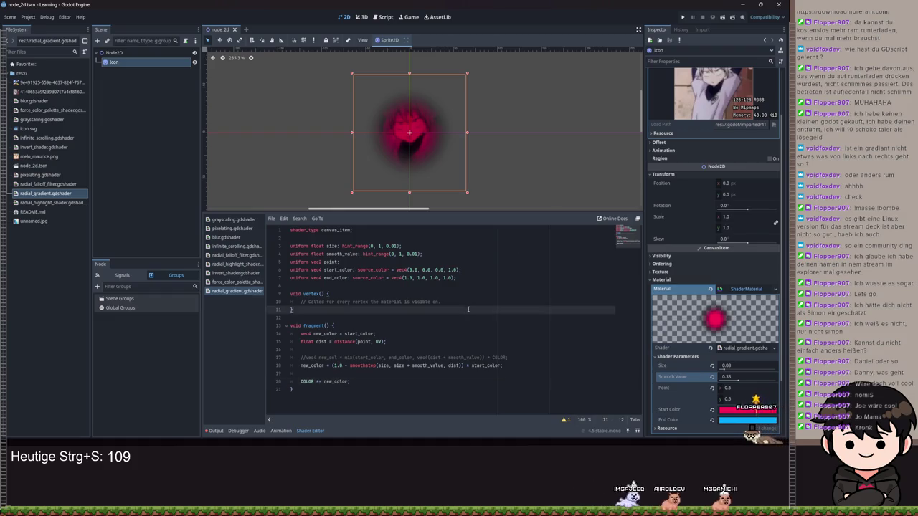
key(ctrl+a)
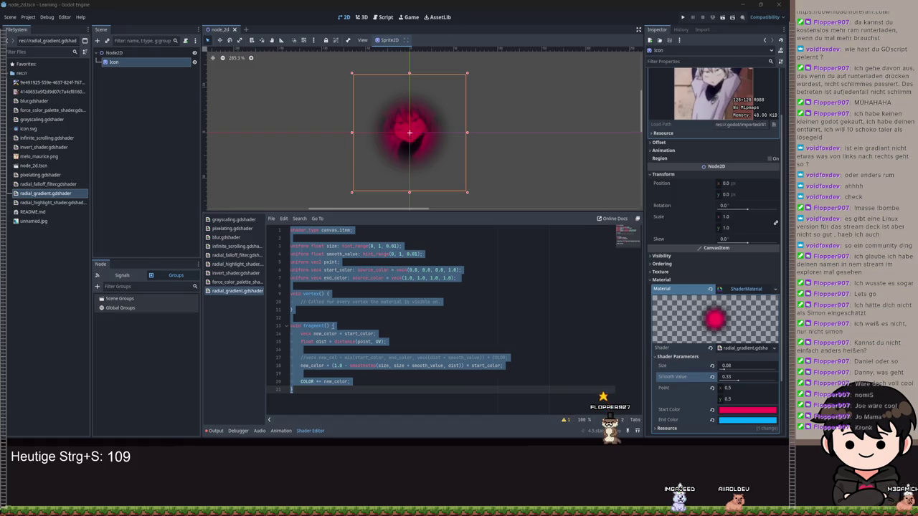
Step: Raise Smooth Value to 0.48 and delete start_color from line 18
scroll(428, 110, up, 1)
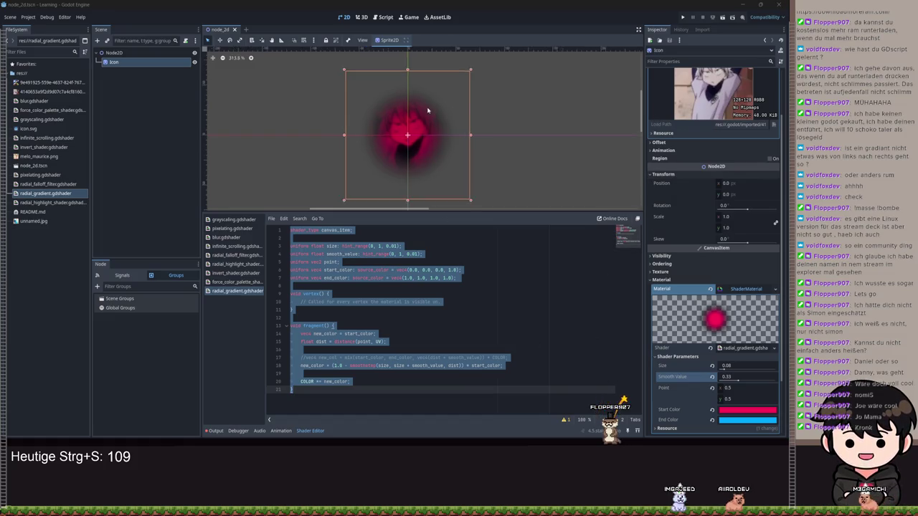
scroll(429, 109, up, 3)
drag(727, 377, 746, 377)
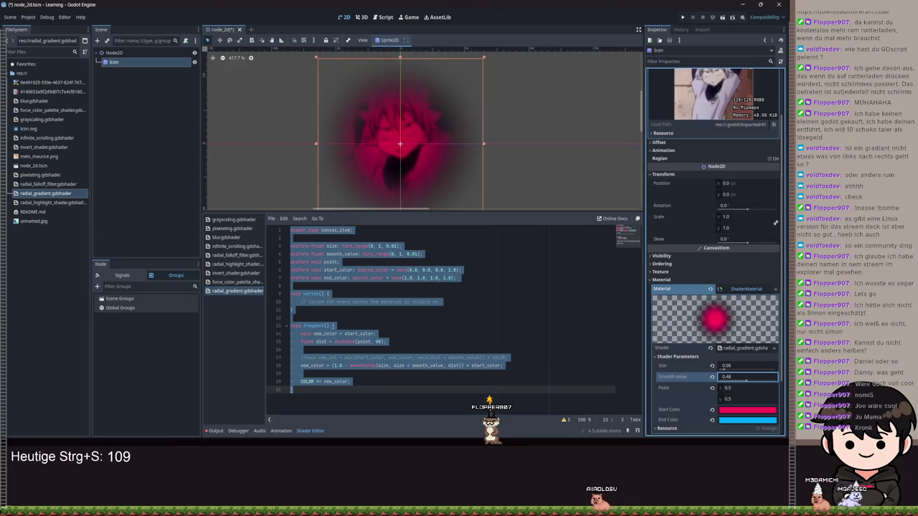
drag(746, 376, 746, 377)
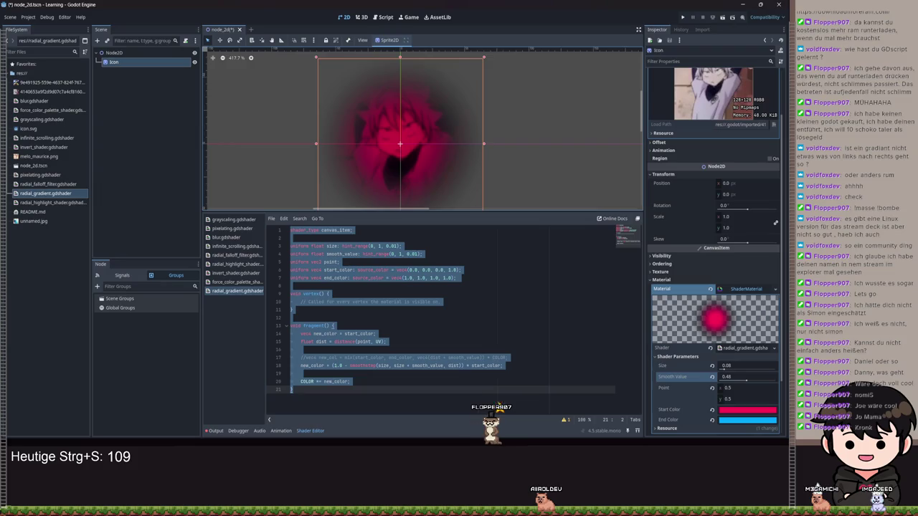
double_click(486, 365)
key(BackSpace)
key(BackSpace)
key(BackSpace)
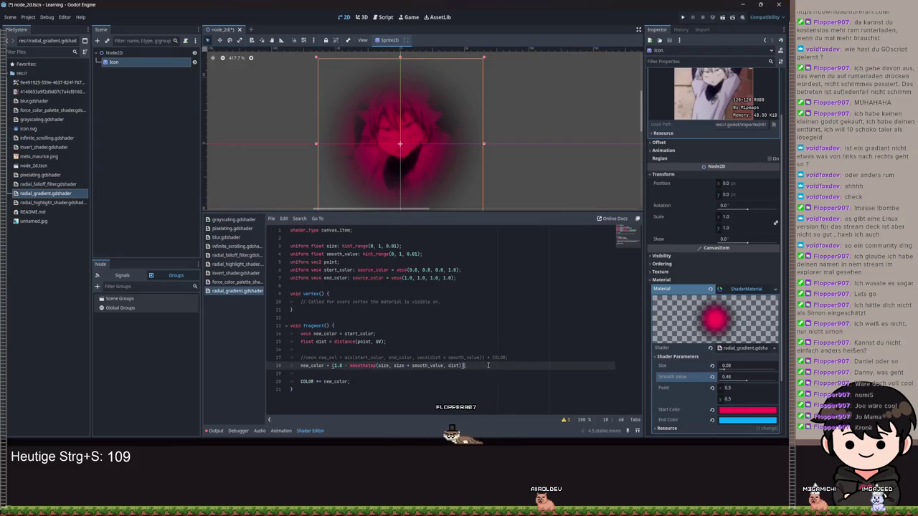
Step: Restore ') * start_color' at the end of line 18 and save so the shader compiles
key(ctrl+s)
key(ctrl+s)
key(BackSpace)
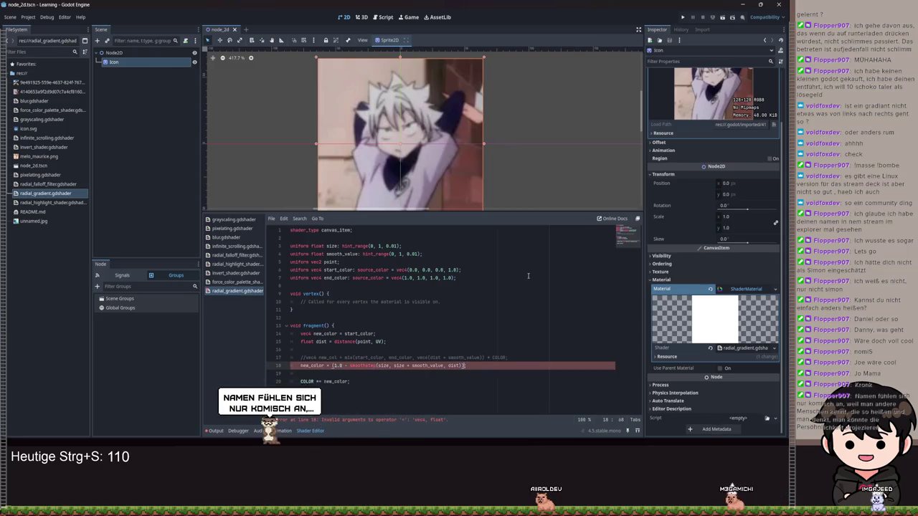
key(ctrl+s)
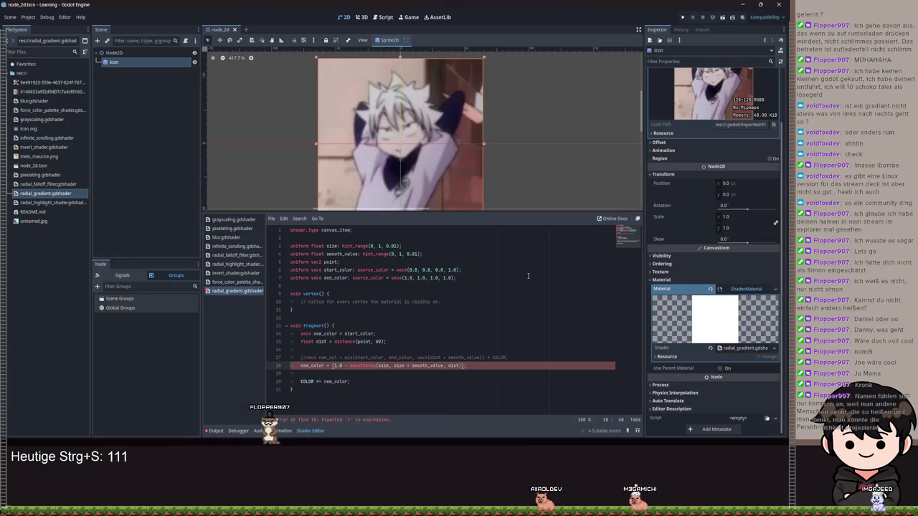
text() * start_color)
key(ctrl+s)
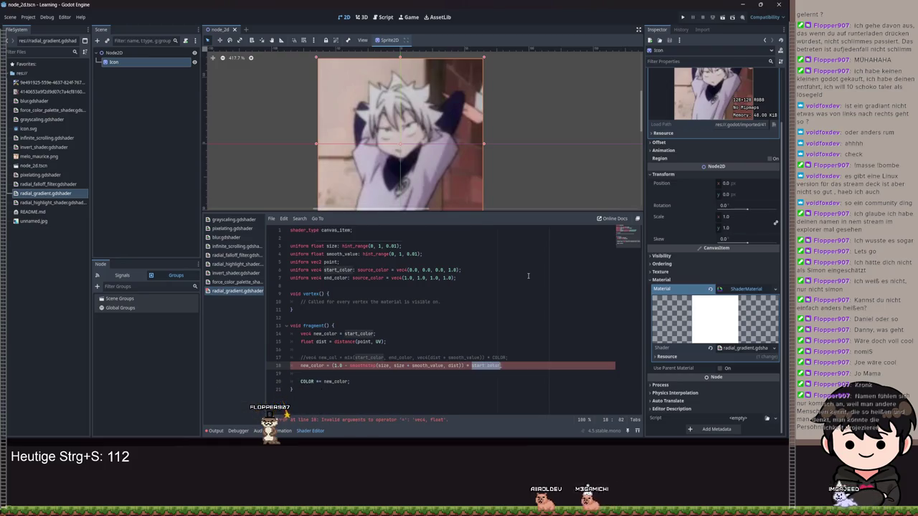
key(ctrl+s)
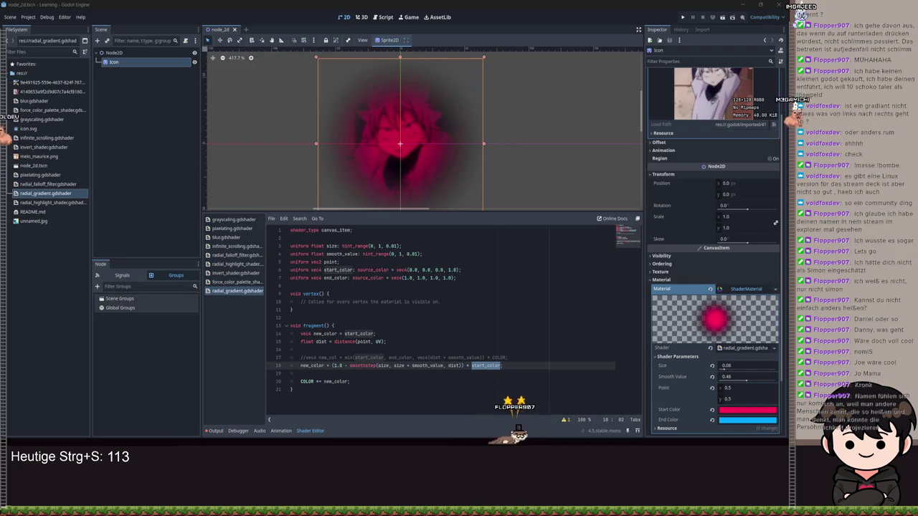
click(313, 380)
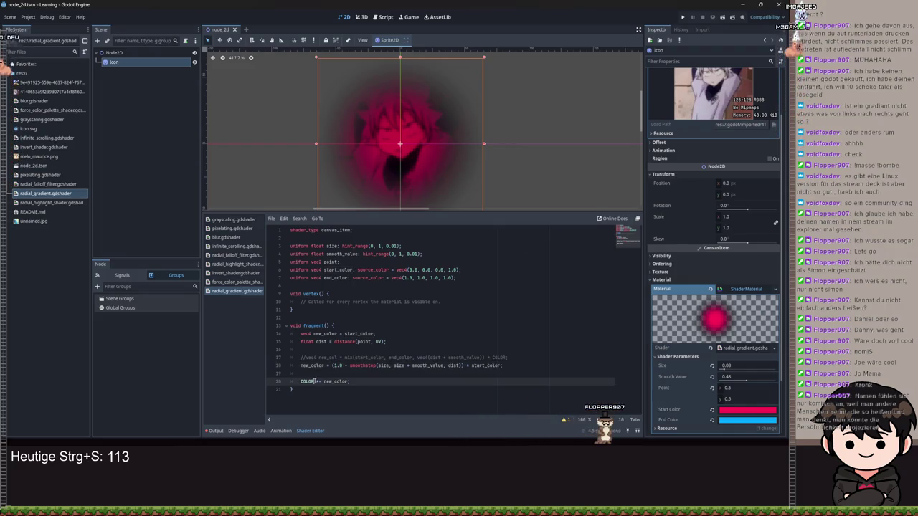
Step: End line 20 with a semicolon and save the shader
text(.rgb)
key(End)
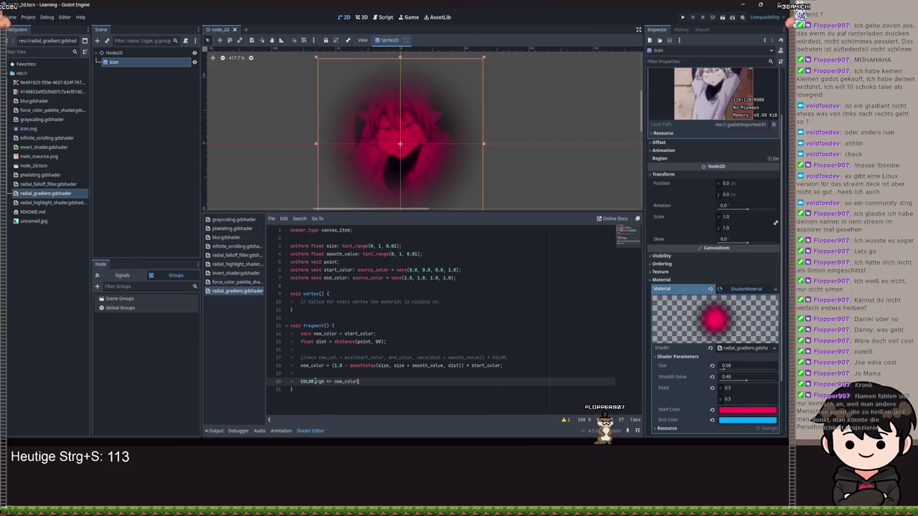
text(;)
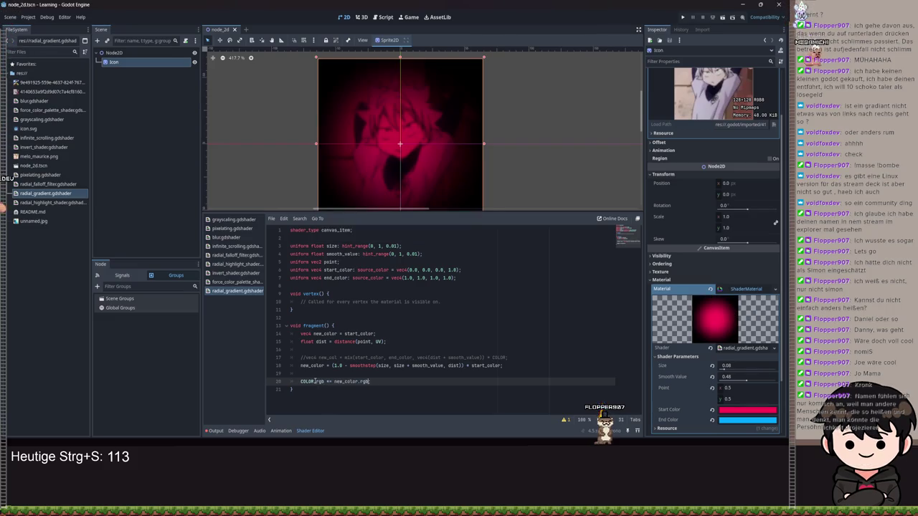
key(ctrl+s)
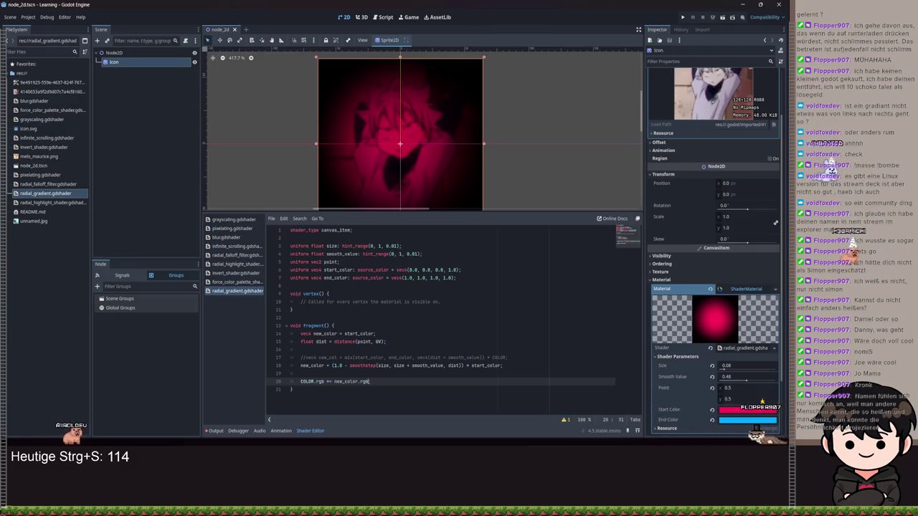
Step: Change line 20 to target the alpha channel, COLOR.a += new_color.a, and save
key(ctrl+z)
key(ctrl+z)
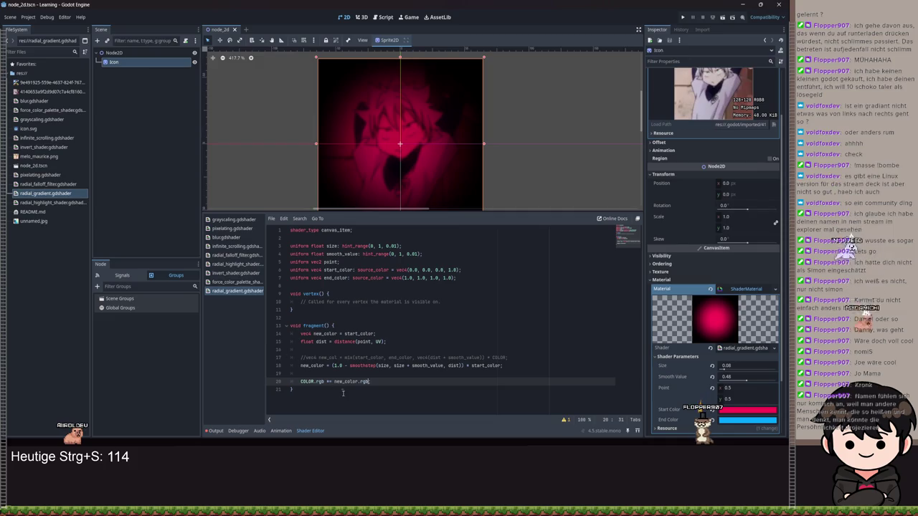
key(End)
key(Left)
text(.)
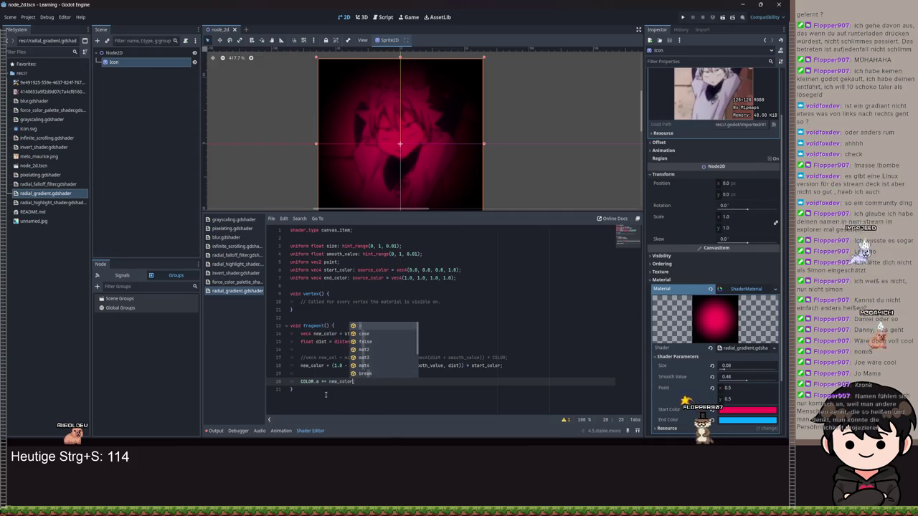
text(a)
key(ctrl+s)
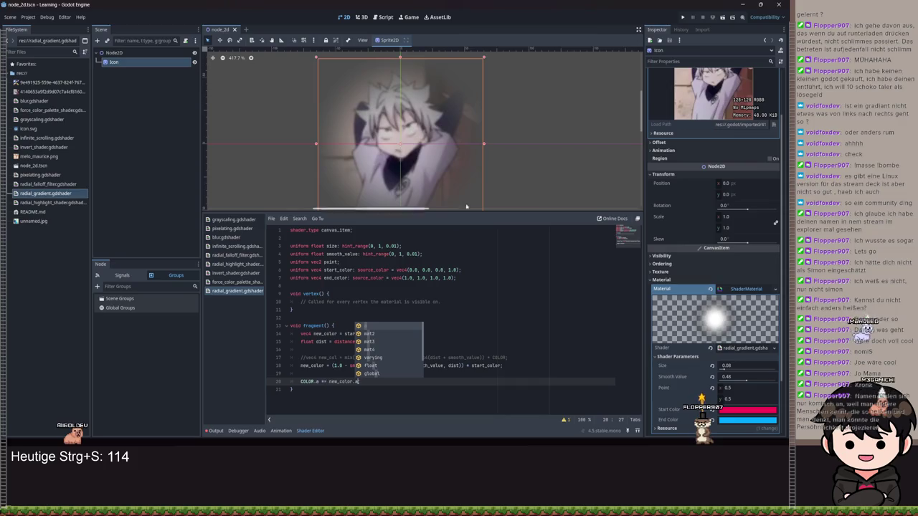
scroll(524, 144, down, 4)
key(ctrl+s)
Step: Add the missing semicolon after COLOR.a += new_color.a and save to recompile
scroll(567, 205, down, 2)
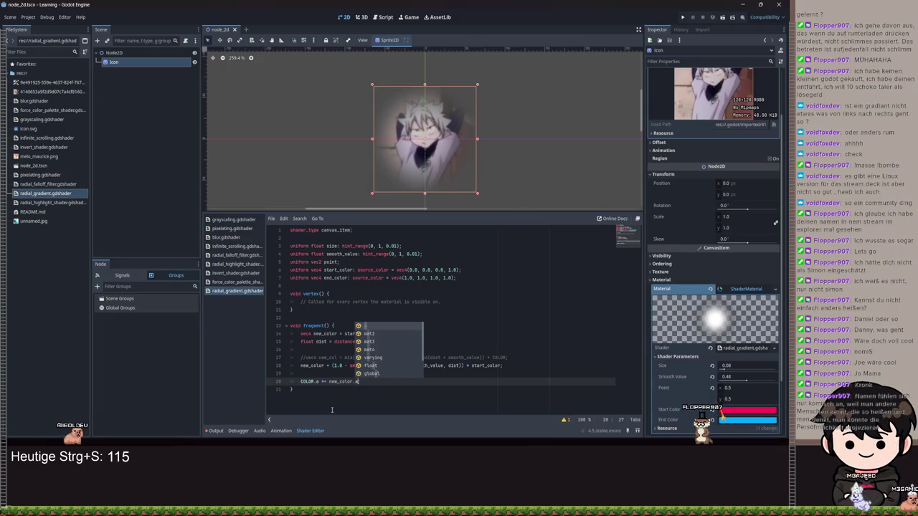
text(;)
click(318, 382)
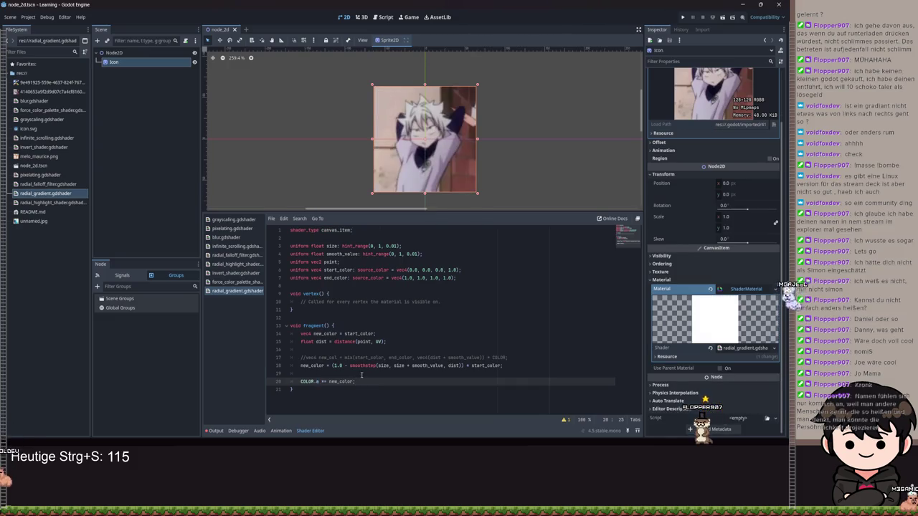
key(ctrl+s)
key(ctrl+s)
Step: Enlarge the Size parameter, then begin removing the .a parts from line 20
scroll(483, 169, up, 5)
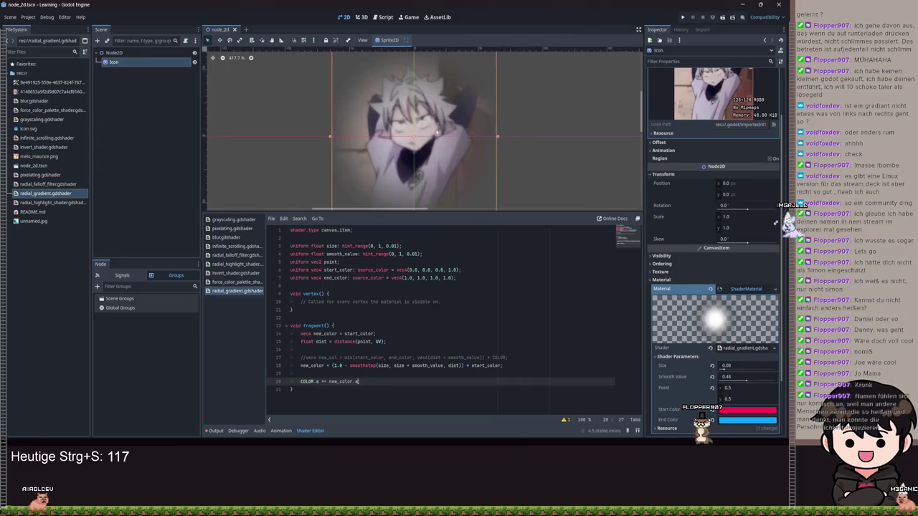
scroll(483, 169, down, 4)
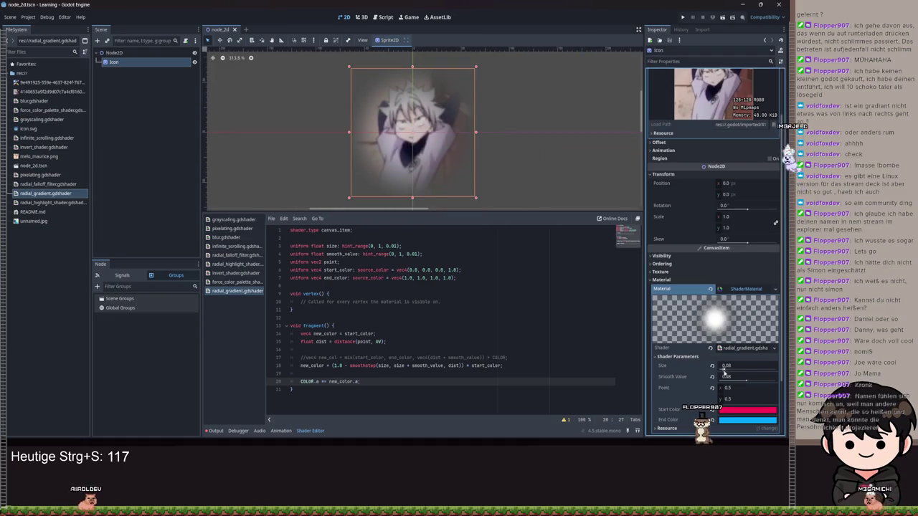
mouse_move(728, 365)
mouse_down()
mouse_move(763, 365)
mouse_move(728, 366)
mouse_move(749, 382)
mouse_move(721, 379)
mouse_move(749, 380)
mouse_up()
click(548, 377)
key(BackSpace)
key(BackSpace)
key(BackSpace)
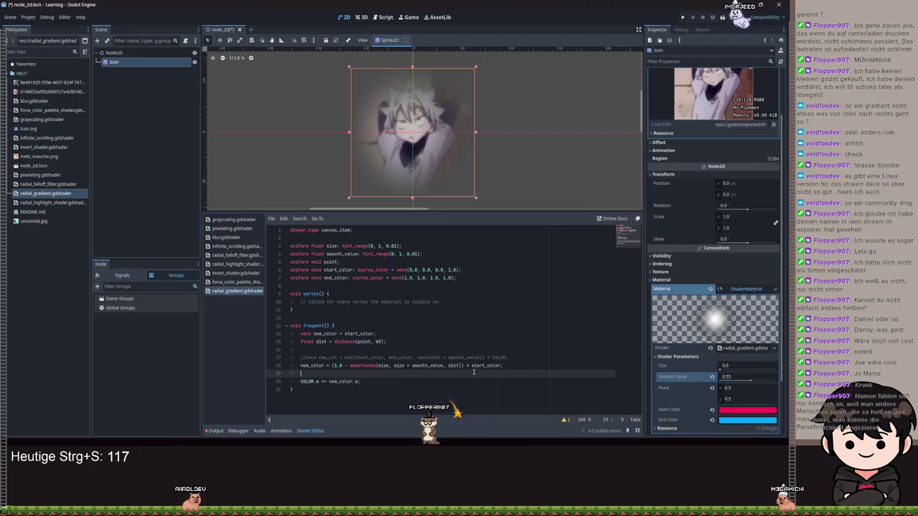
Step: Save line 20 as COLOR += new_color; and raise Size to 0.09
key(ctrl+s)
text(+)
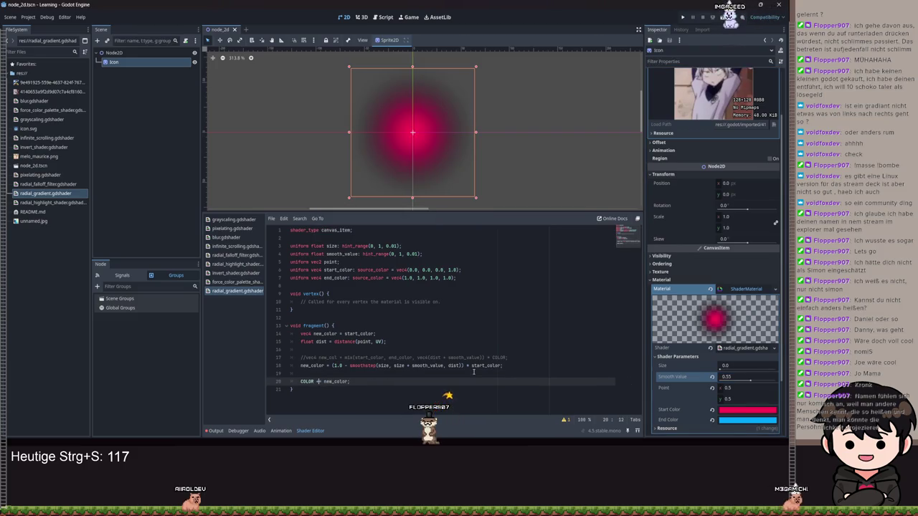
key(ctrl+s)
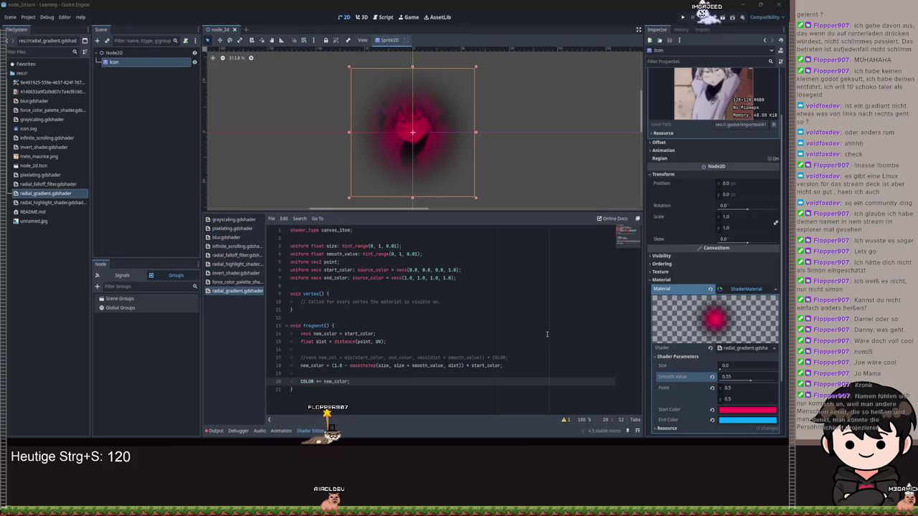
drag(721, 366, 724, 369)
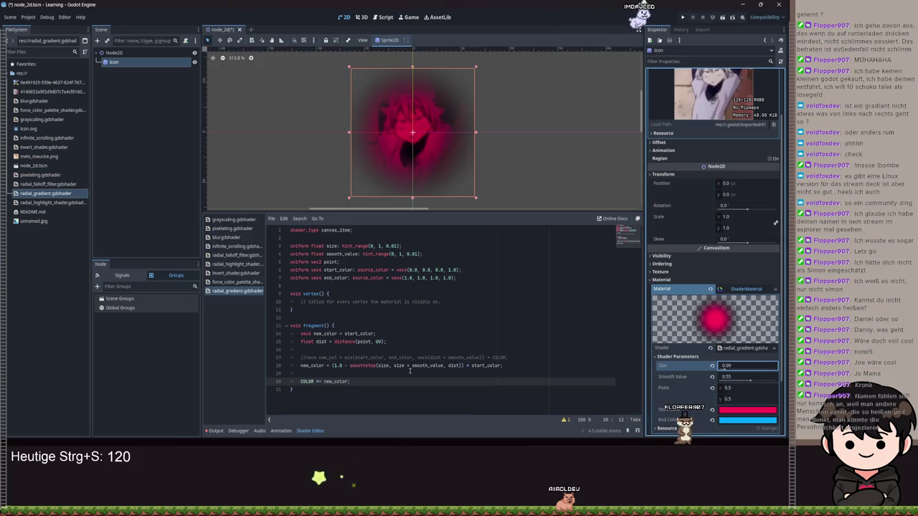
Step: Add a new line 17: vec4 mix_col = mix(start_color, end_color, dist)
click(391, 351)
key(Return)
text(mix)
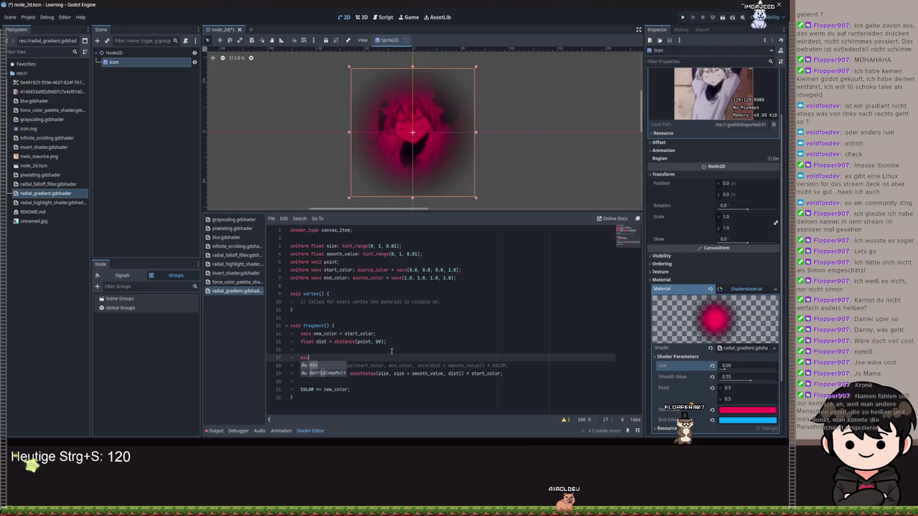
key(BackSpace)
key(BackSpace)
text(vec4 mix_col = )
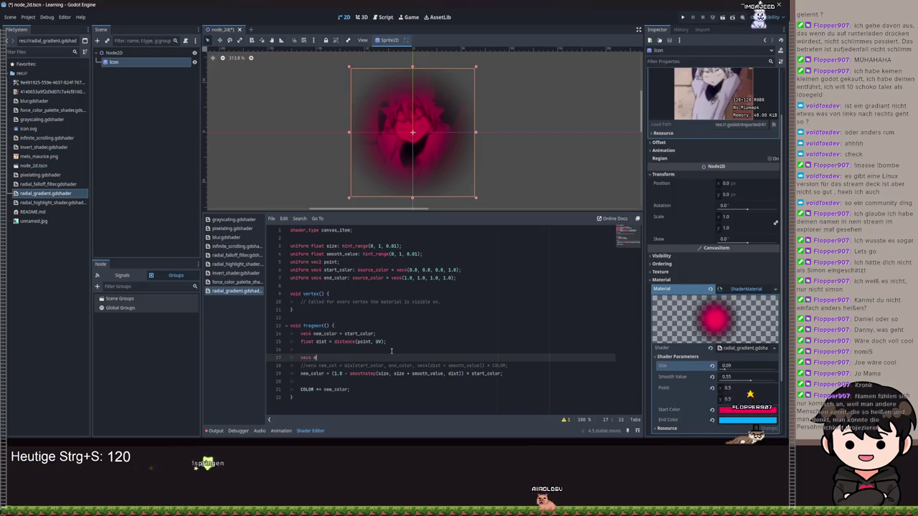
text(mix()
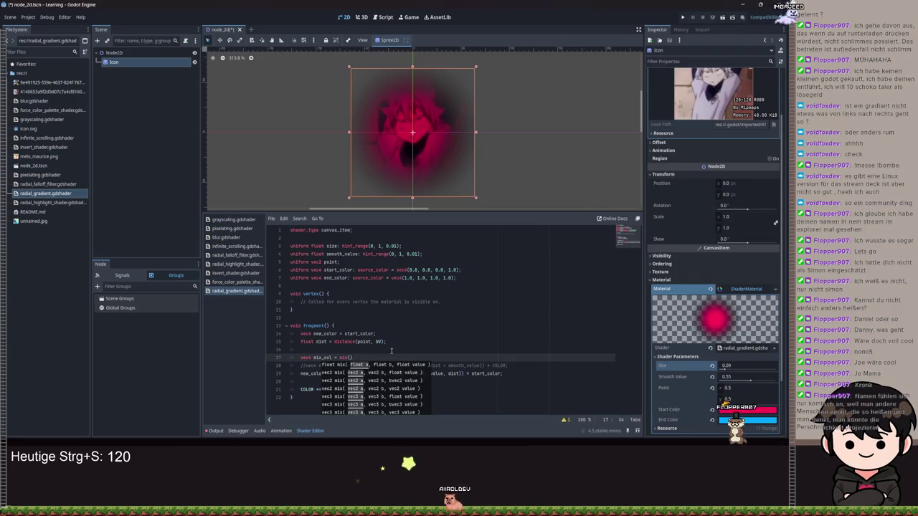
text(start_color, )
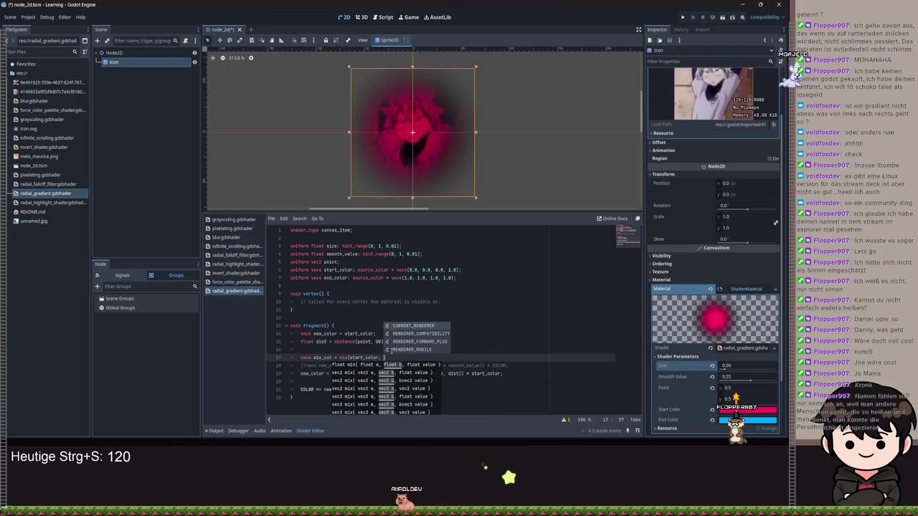
text(end_color)
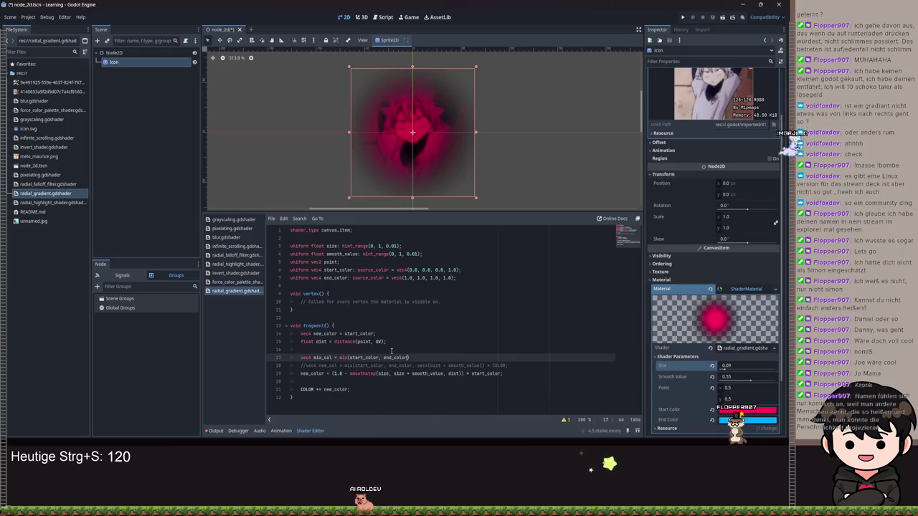
text(, d)
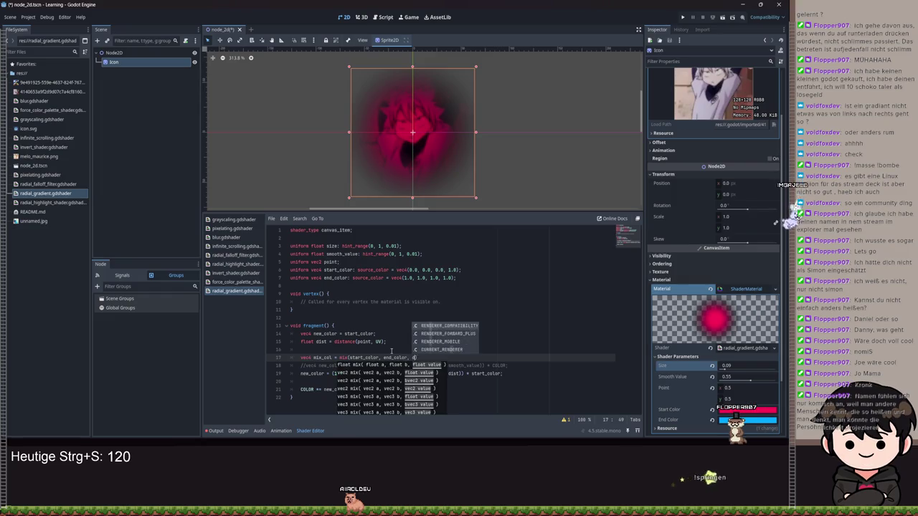
text(ist)
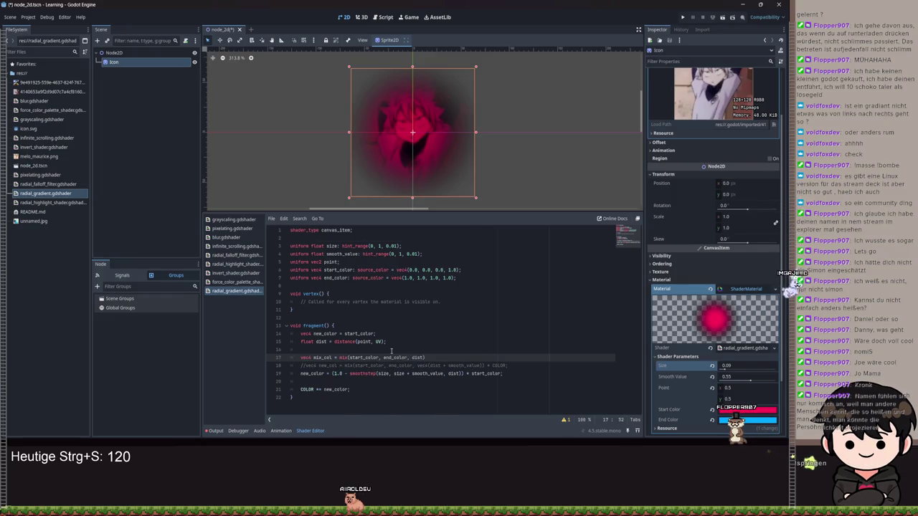
Step: Add line 17's semicolon, replace start_color with mix_col on line 19, save, and set Smooth Value 0.39
key(ctrl+s)
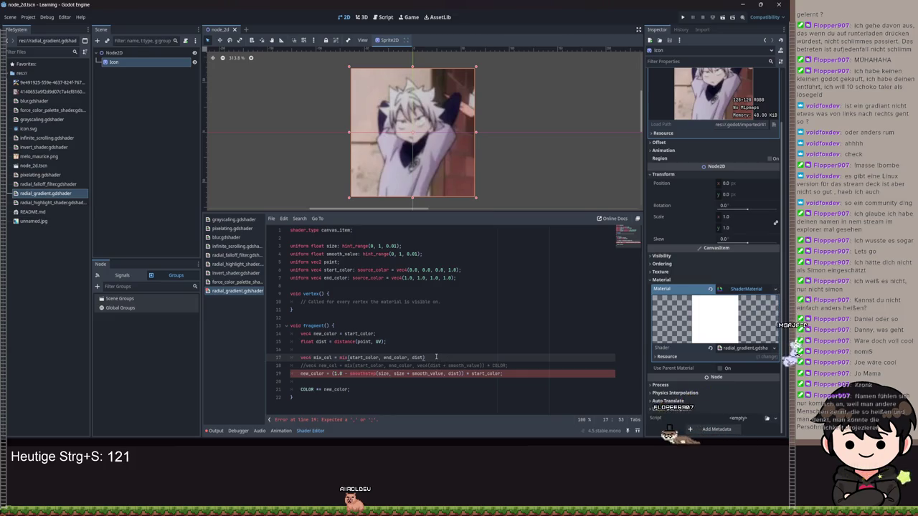
text(;)
click(483, 374)
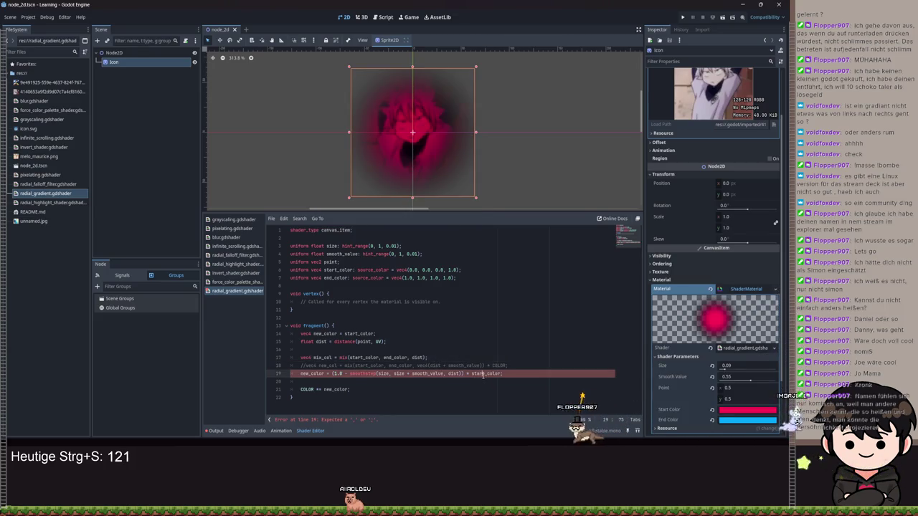
key(ctrl+s)
double_click(483, 373)
text(mix)
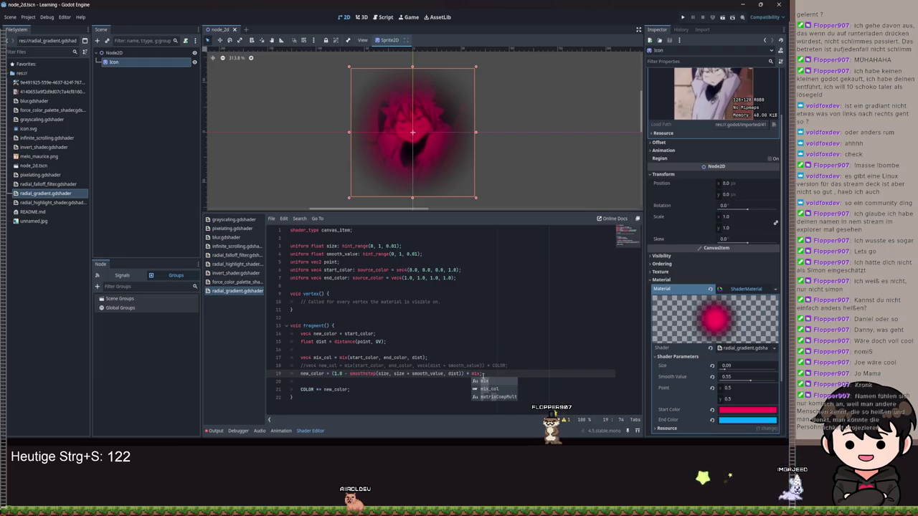
text(_col)
key(ctrl+s)
mouse_move(751, 381)
mouse_down()
mouse_move(759, 381)
mouse_move(739, 381)
mouse_move(728, 368)
mouse_move(752, 371)
mouse_move(740, 375)
mouse_up()
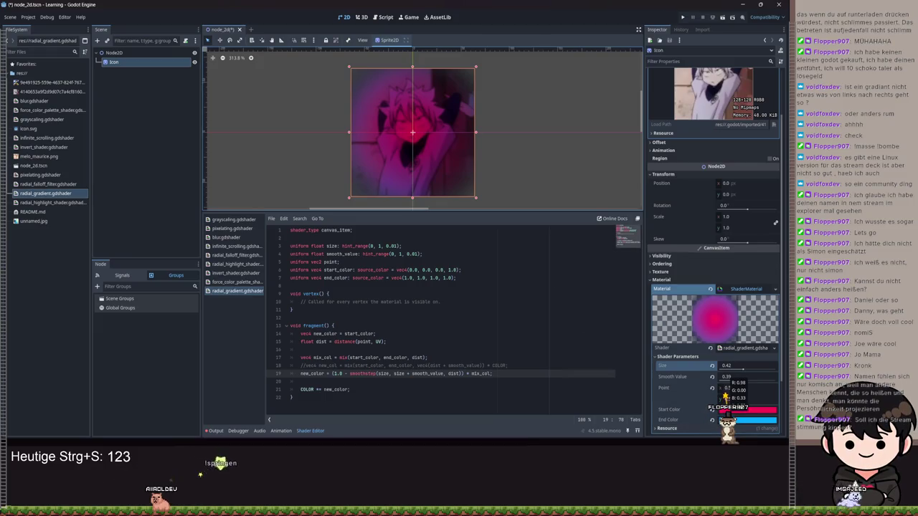
Step: Set Start Color to black in the color picker
click(728, 409)
drag(767, 263, 735, 247)
drag(780, 215, 780, 294)
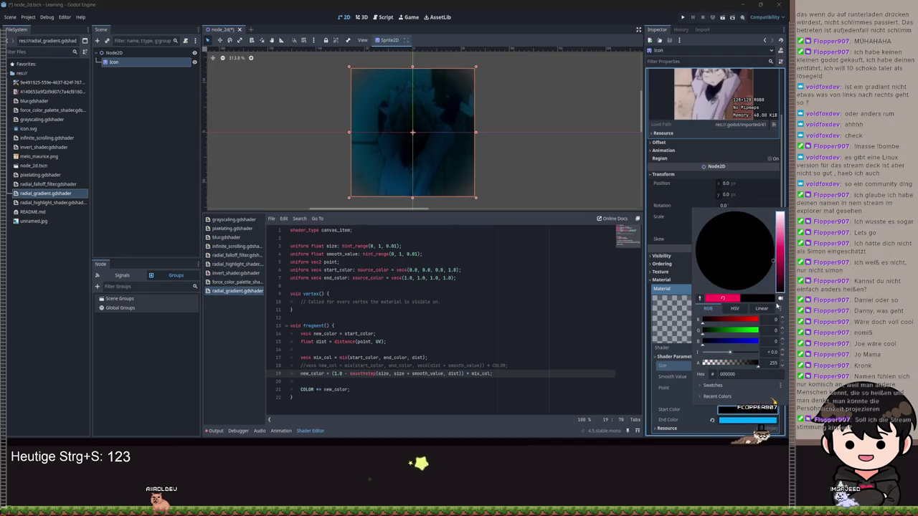
drag(516, 381, 584, 346)
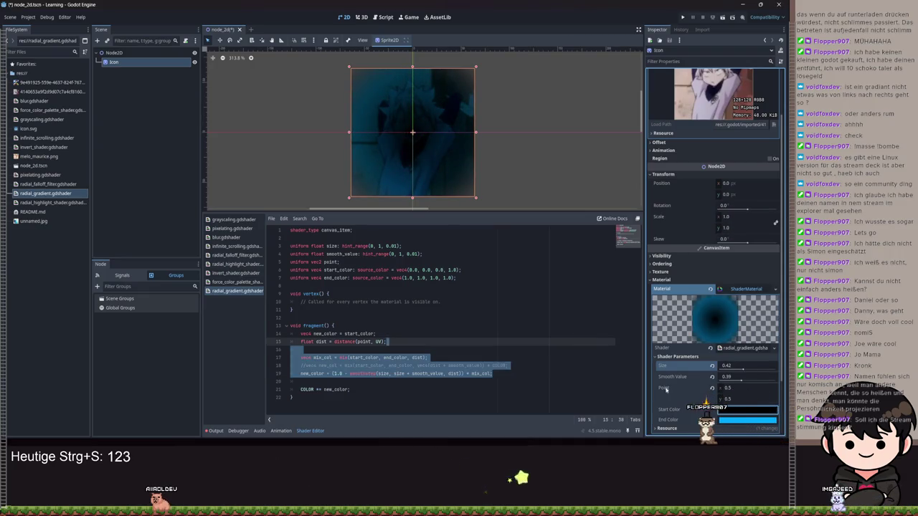
click(481, 277)
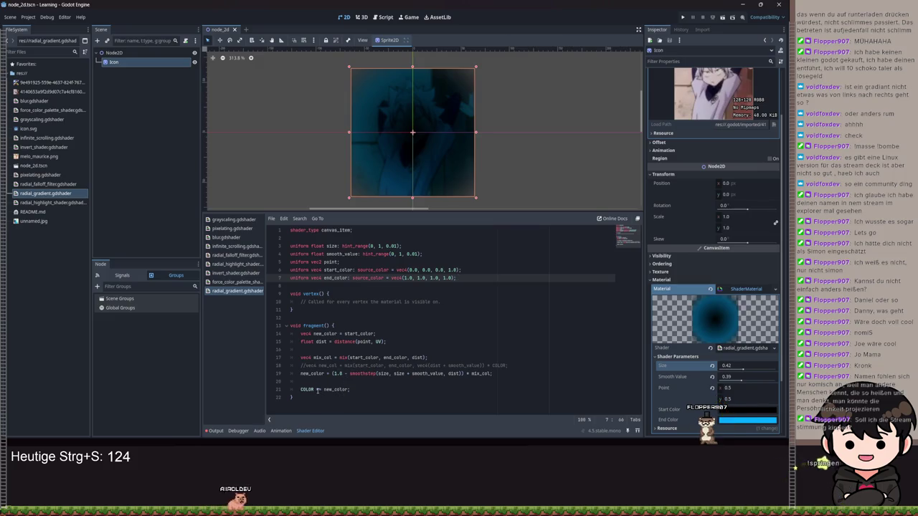
click(315, 389)
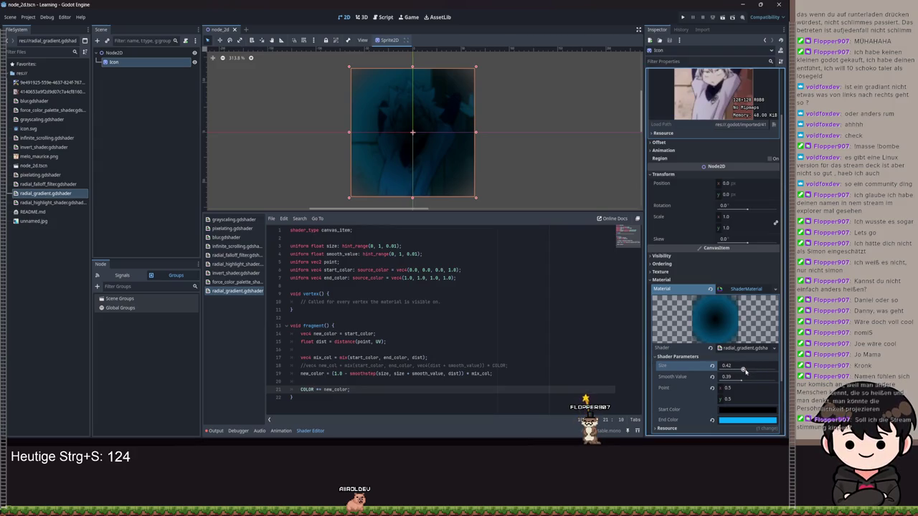
Step: Set Smooth Value to 0.51 and bring Size down to 0.0
mouse_move(752, 370)
mouse_down()
mouse_move(732, 378)
mouse_move(775, 378)
mouse_move(717, 367)
mouse_up()
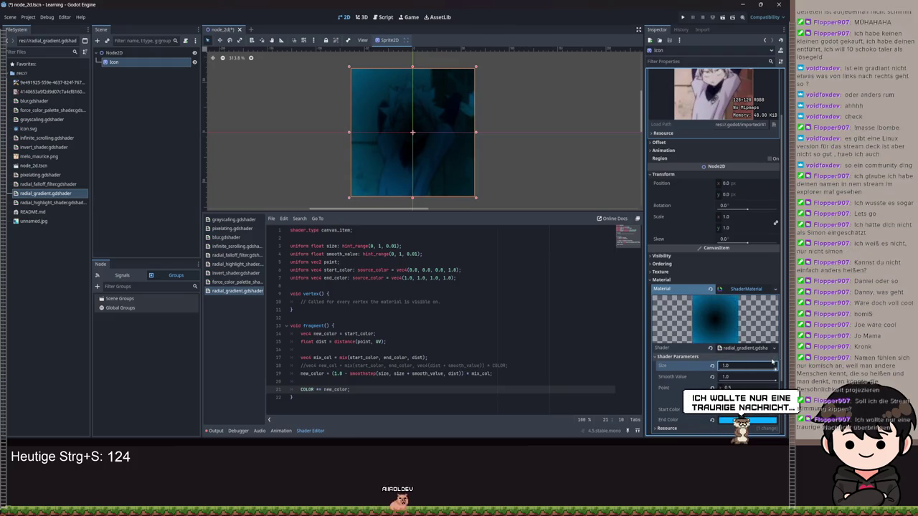
click(746, 376)
text(0.51)
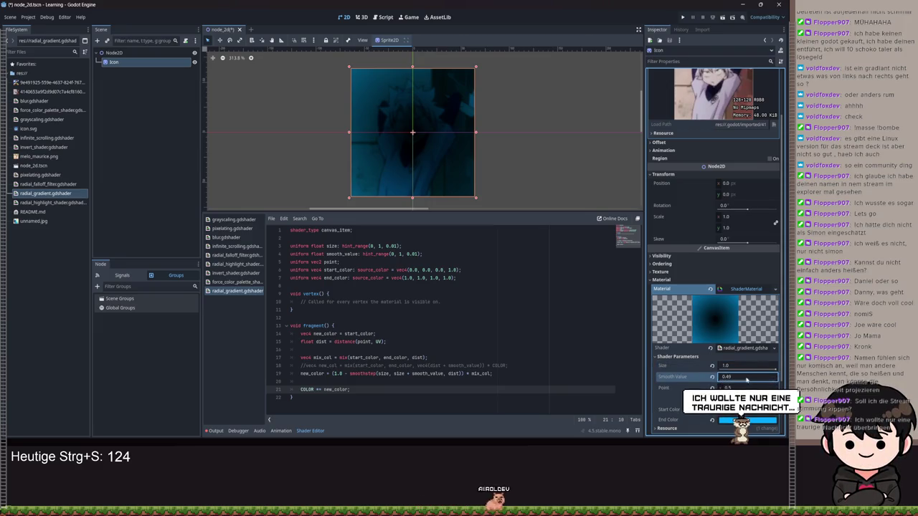
drag(777, 370, 768, 372)
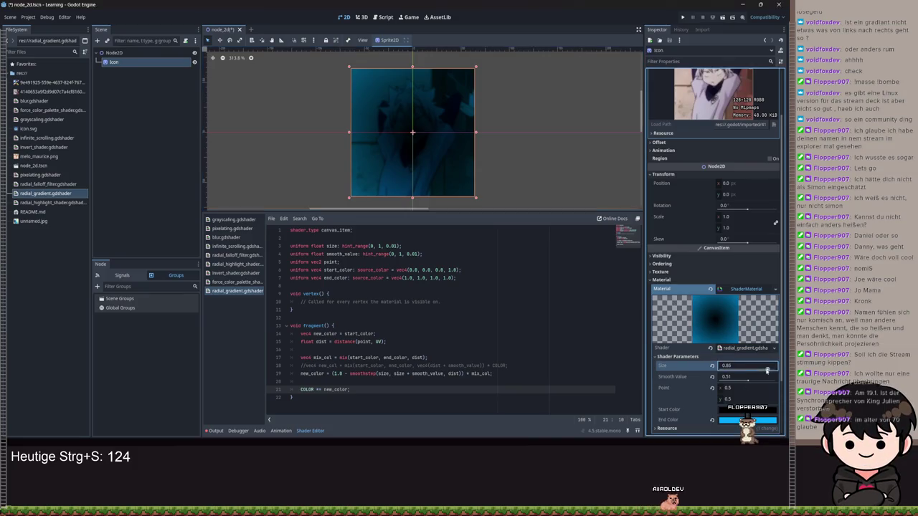
mouse_move(741, 372)
mouse_down()
mouse_move(695, 375)
mouse_move(726, 374)
mouse_move(717, 376)
mouse_up()
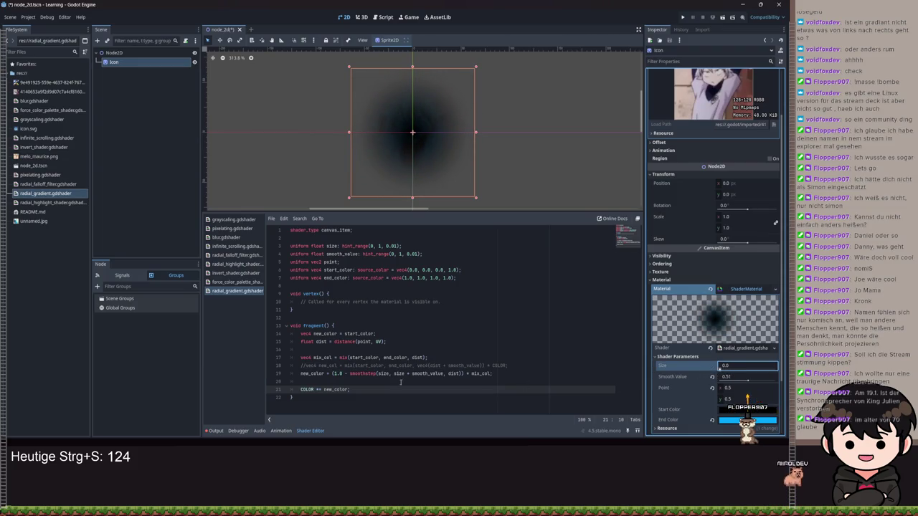
click(338, 381)
Step: Wrap the COLOR += new_color line in an if (dist <= size) block and save the shader
key(Return)
text(if ()
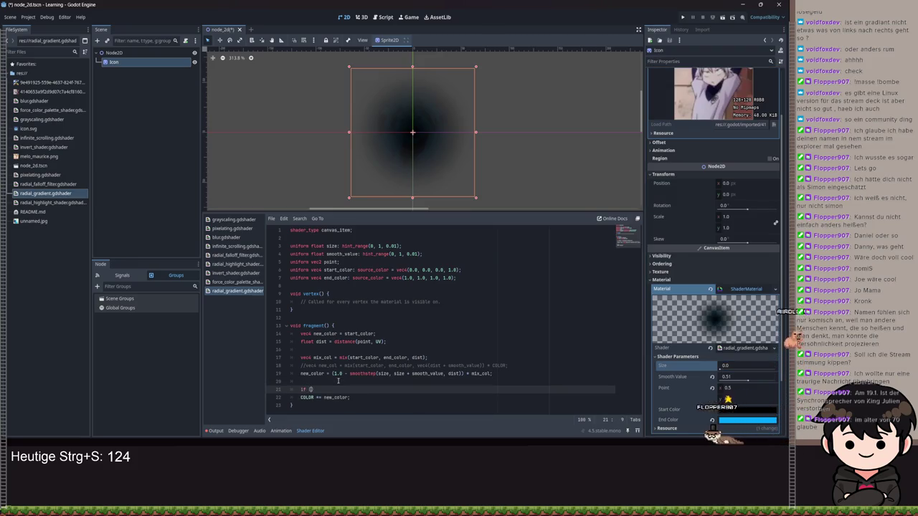
text(di)
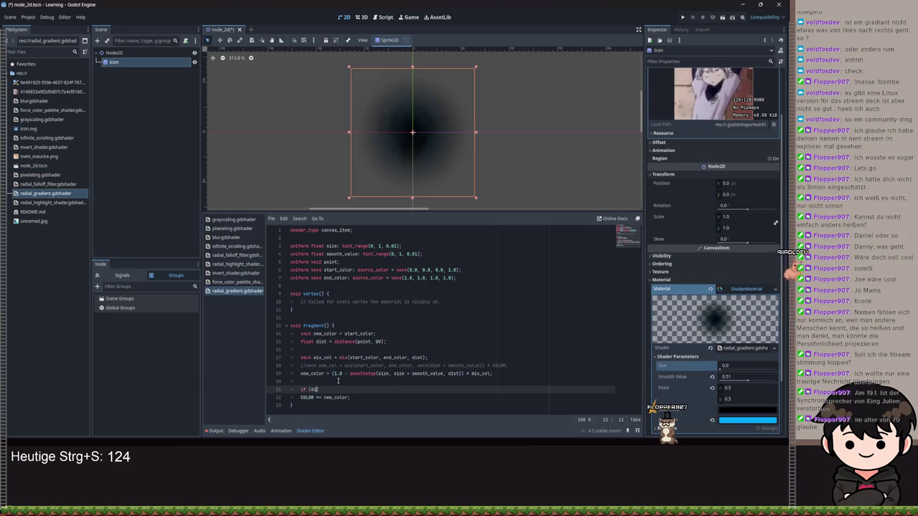
text( <)
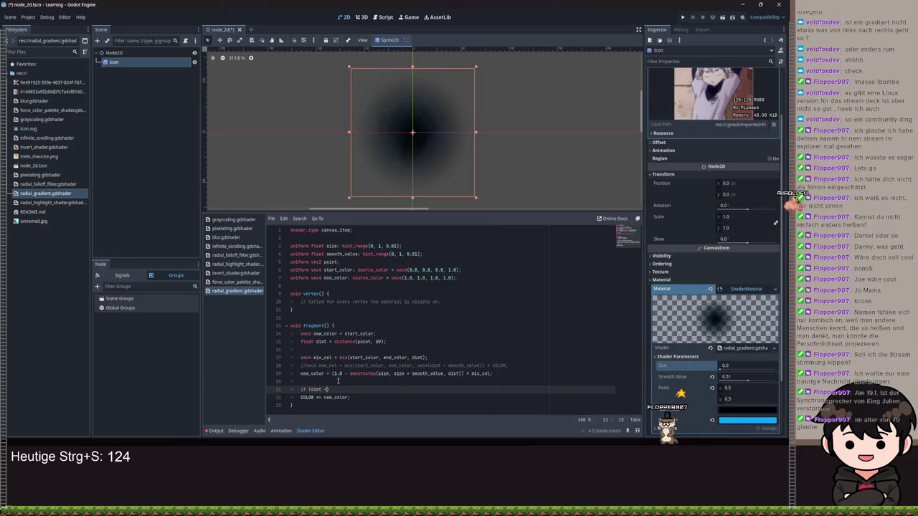
text(e){)
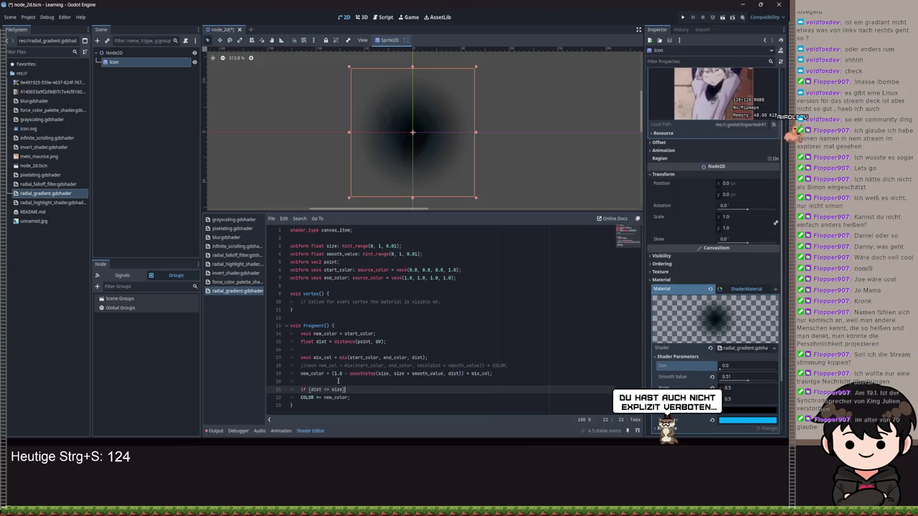
key(Return)
key(Down)
key(Down)
key(alt+Up)
key(alt+Up)
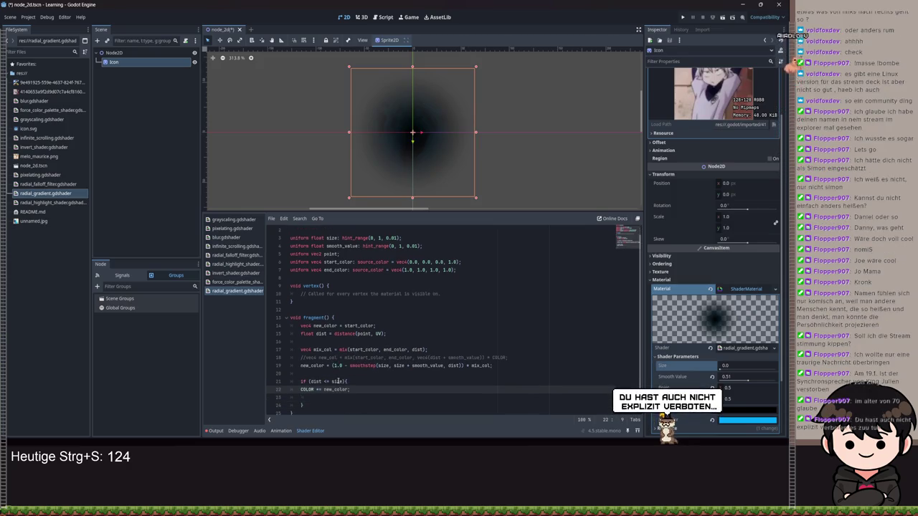
key(ctrl+s)
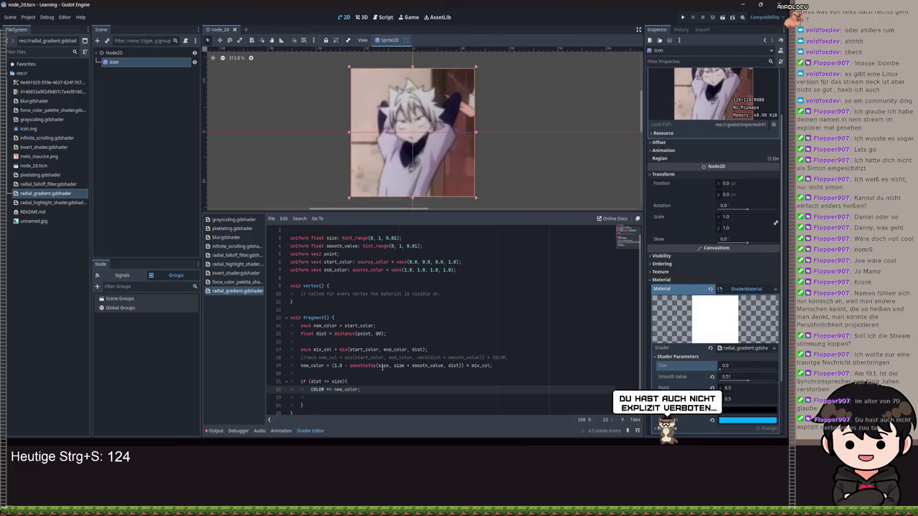
Step: Delete the empty line inside the if block and select the <= comparison for editing
key(Home)
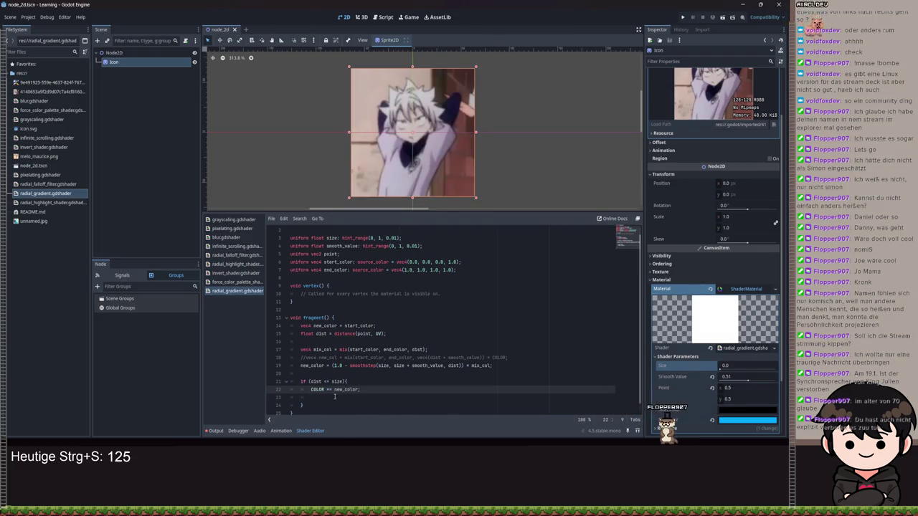
click(326, 396)
key(BackSpace)
double_click(324, 381)
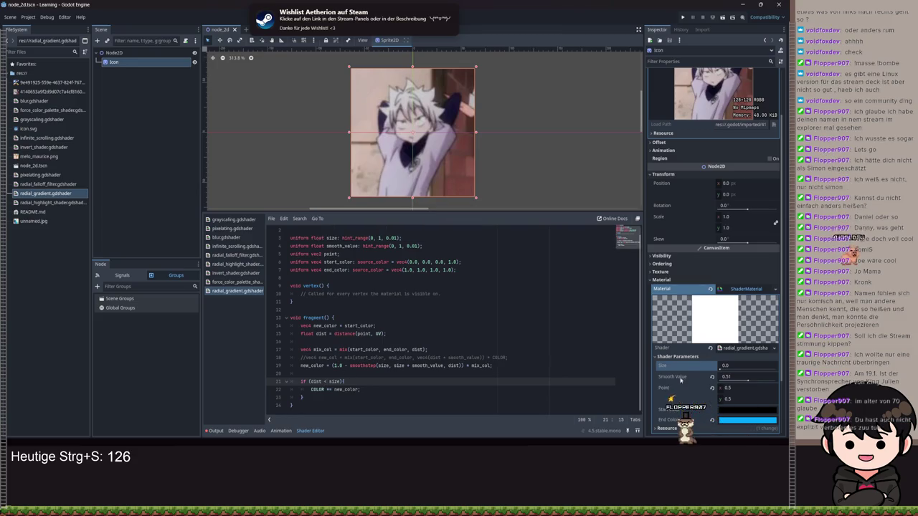
click(722, 367)
Step: Drag the Size parameter to enlarge the circle, settling around 0.46
drag(728, 366, 750, 368)
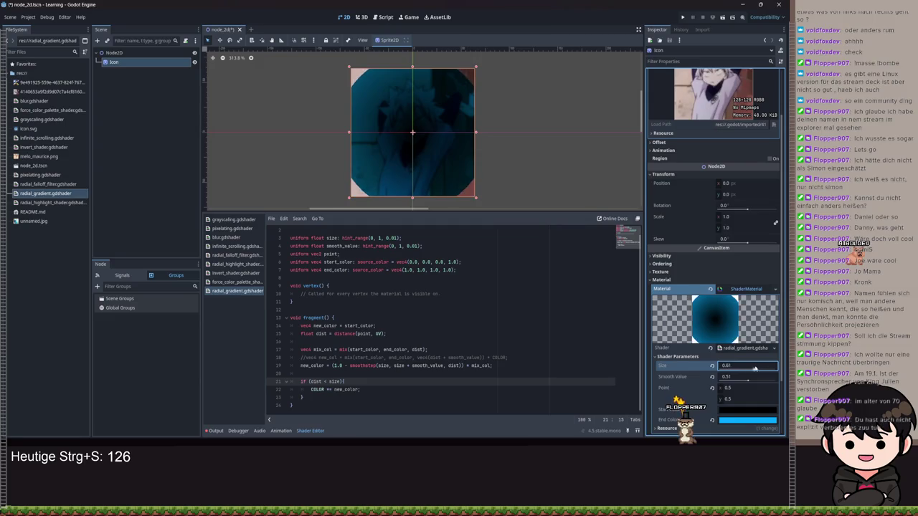
drag(749, 369, 747, 370)
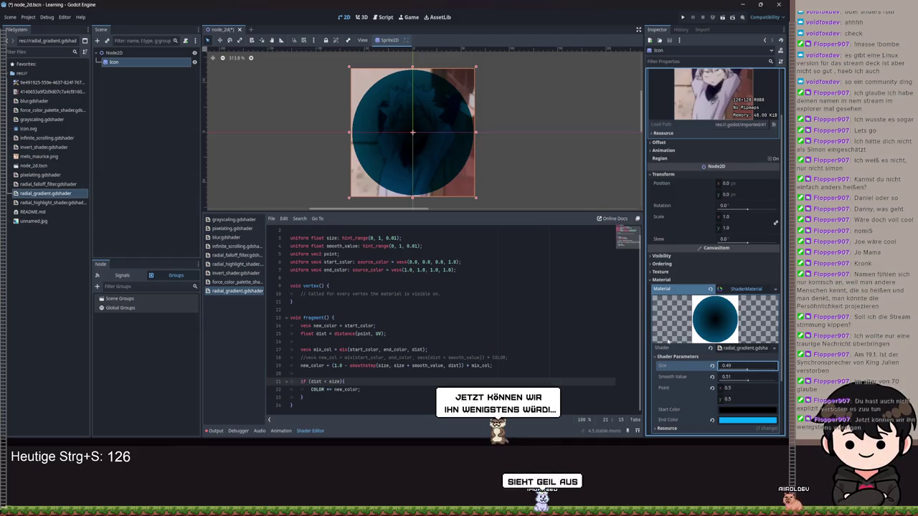
scroll(373, 86, up, 5)
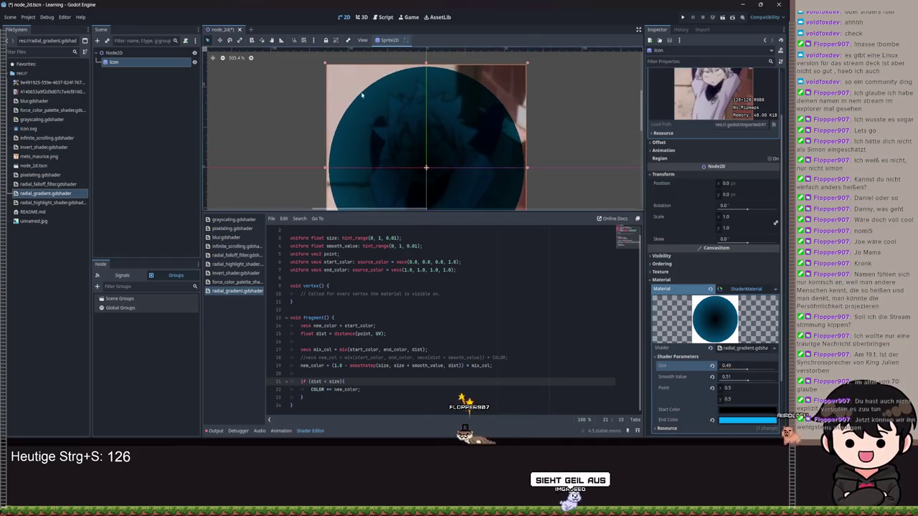
scroll(362, 93, up, 3)
scroll(416, 140, down, 8)
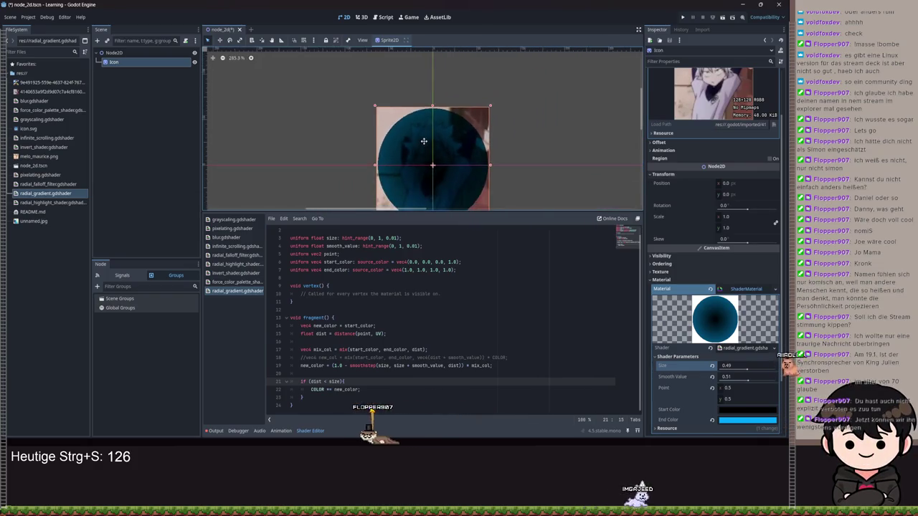
Step: Type trial Smooth Value entries, finishing at 1.0
click(748, 378)
text(0.43)
key(Return)
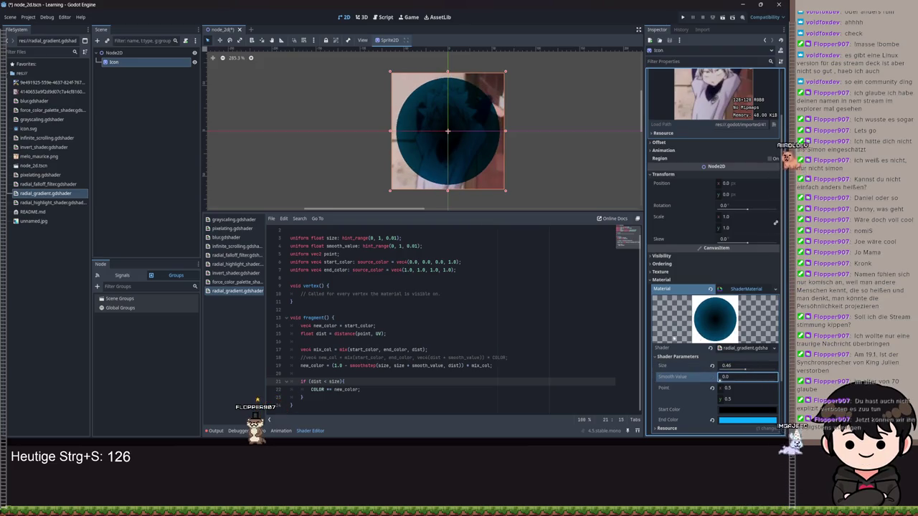
text(98)
key(BackSpace)
key(BackSpace)
text(37)
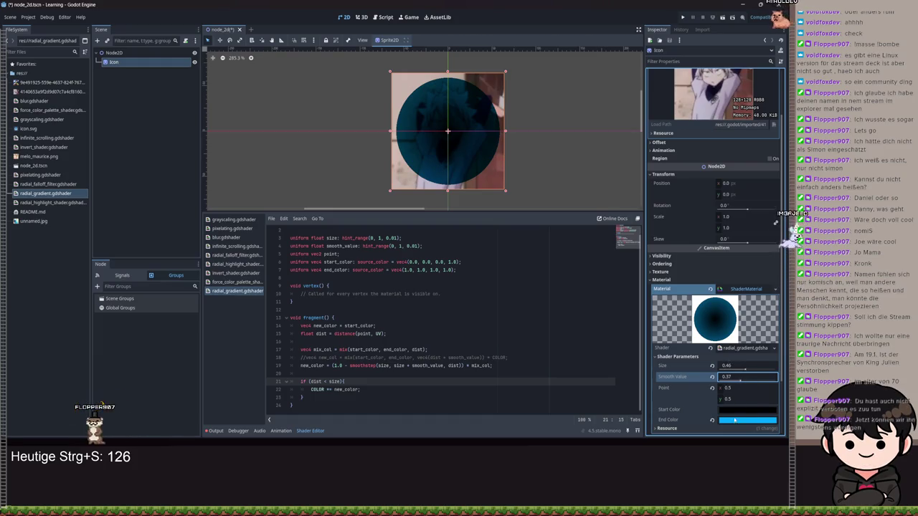
Step: Change Start Color from black to light grey
click(738, 411)
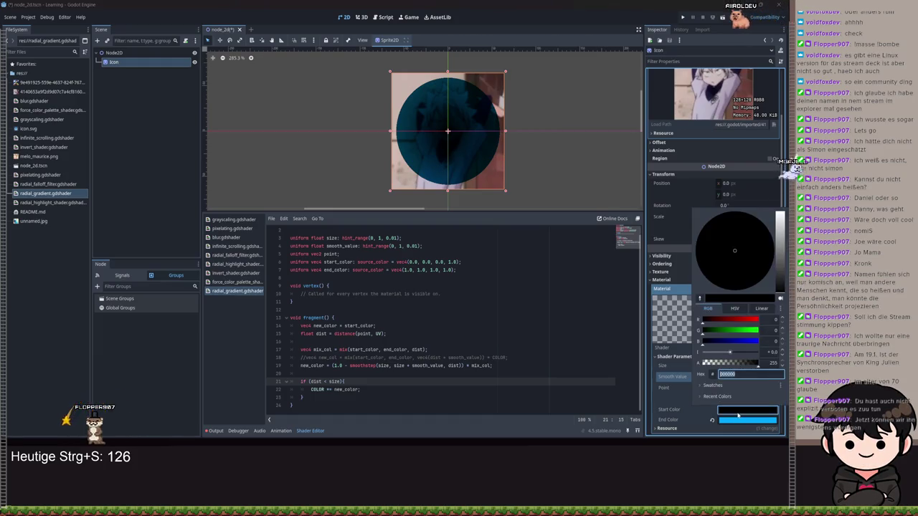
drag(779, 280, 779, 228)
click(555, 367)
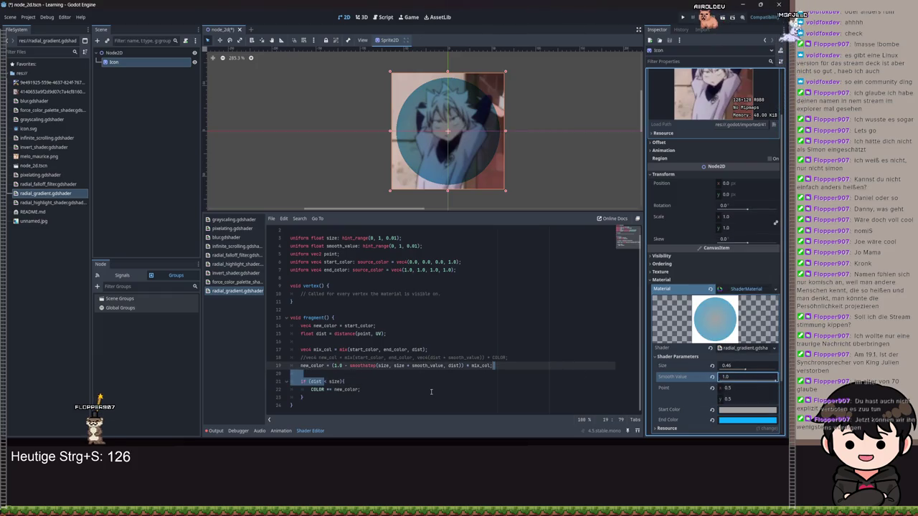
Step: Raise Size to 1.0 to drop the circular mask, then check where smooth_value and mix_col are used
double_click(428, 366)
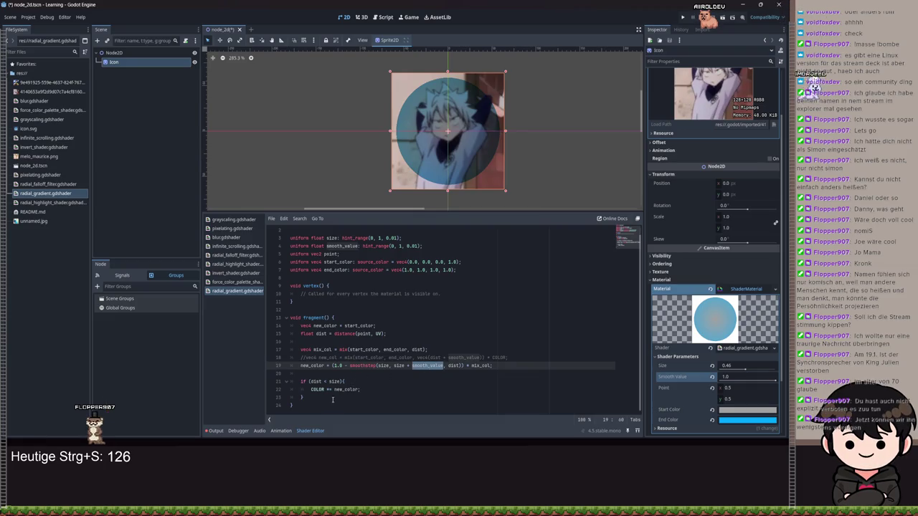
mouse_move(744, 370)
mouse_down()
mouse_move(774, 370)
mouse_move(719, 378)
mouse_move(750, 380)
mouse_up()
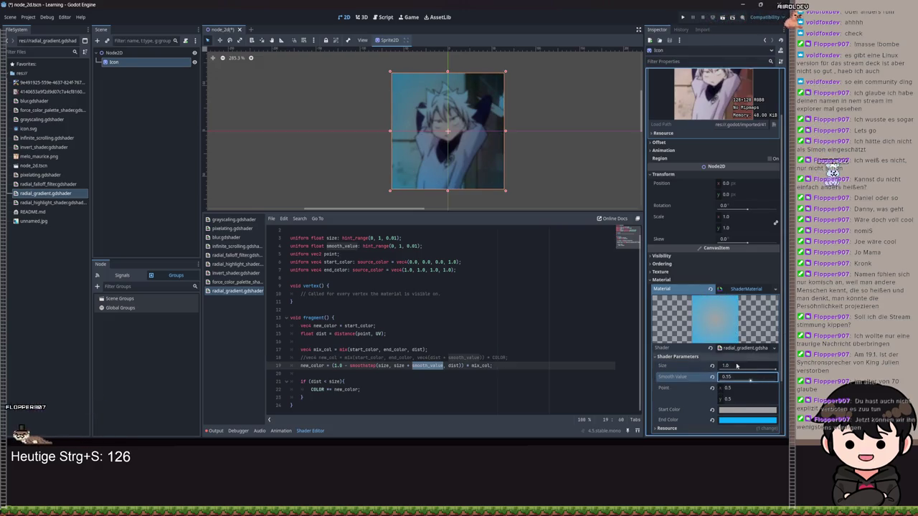
click(474, 317)
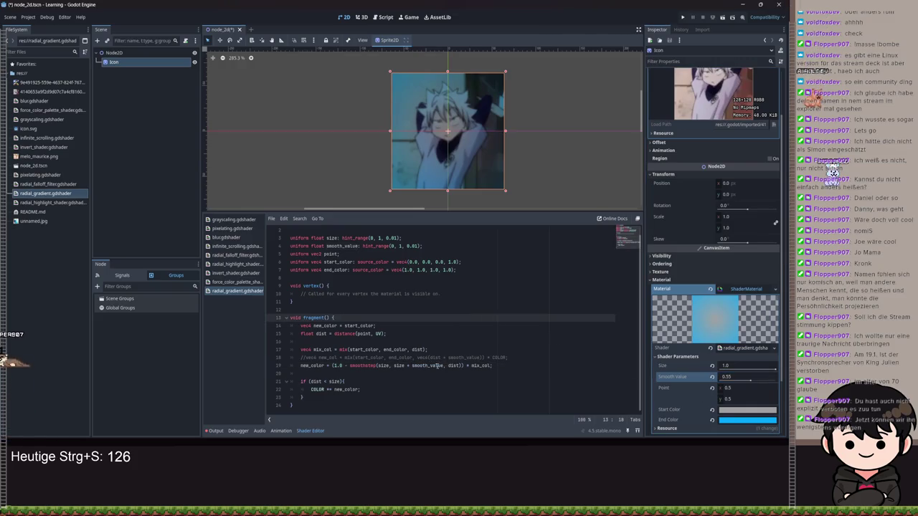
double_click(482, 367)
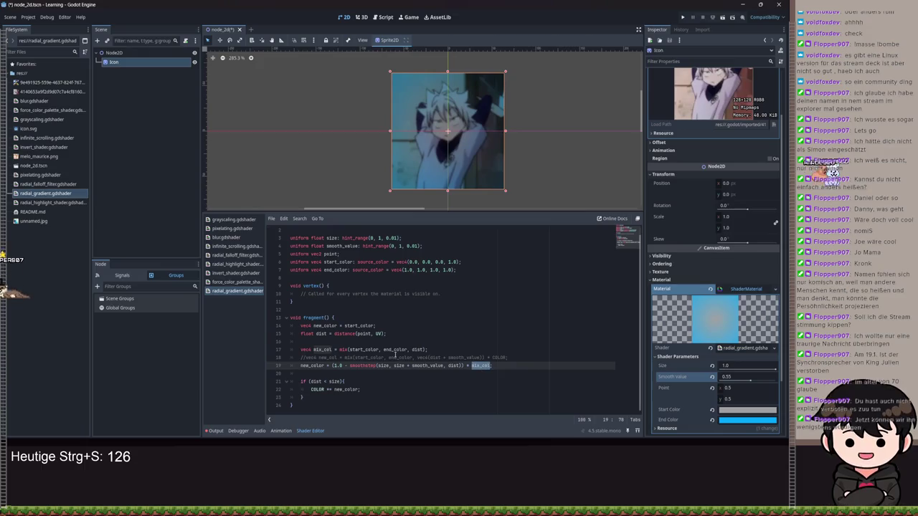
click(415, 350)
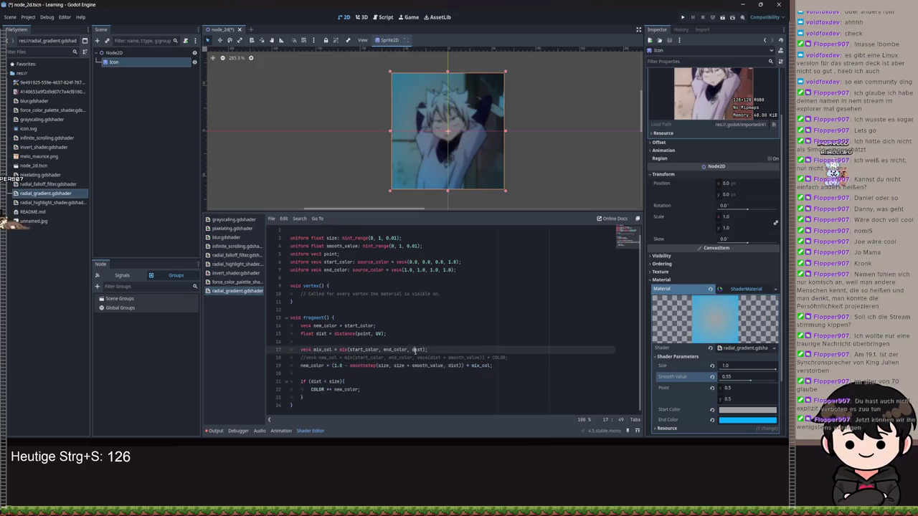
key(Right)
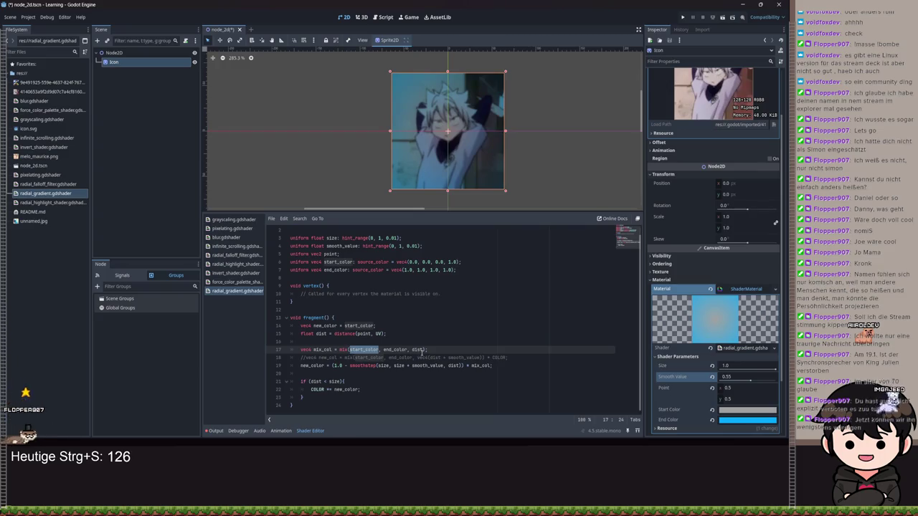
Step: Edit line 17's mix factor after dist and sweep Smooth Value up to 1.0 to preview
click(423, 350)
text(smoothstep()
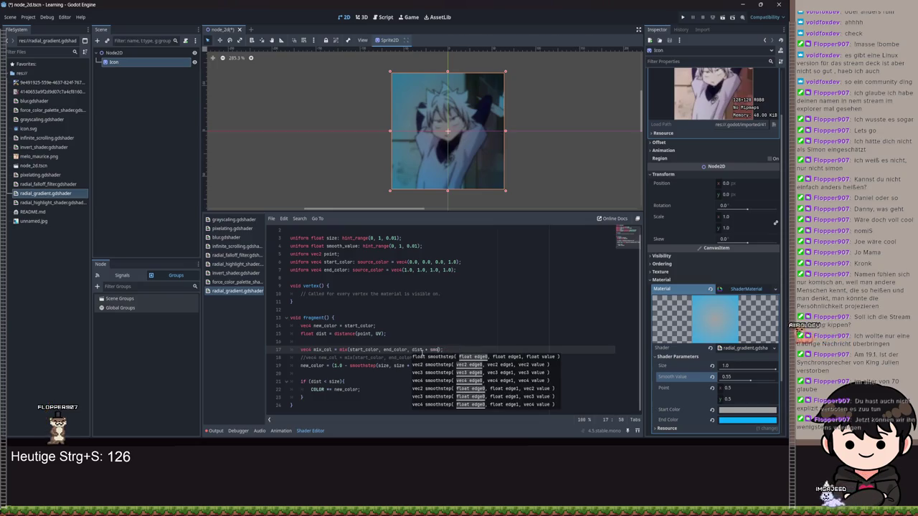
text(t)
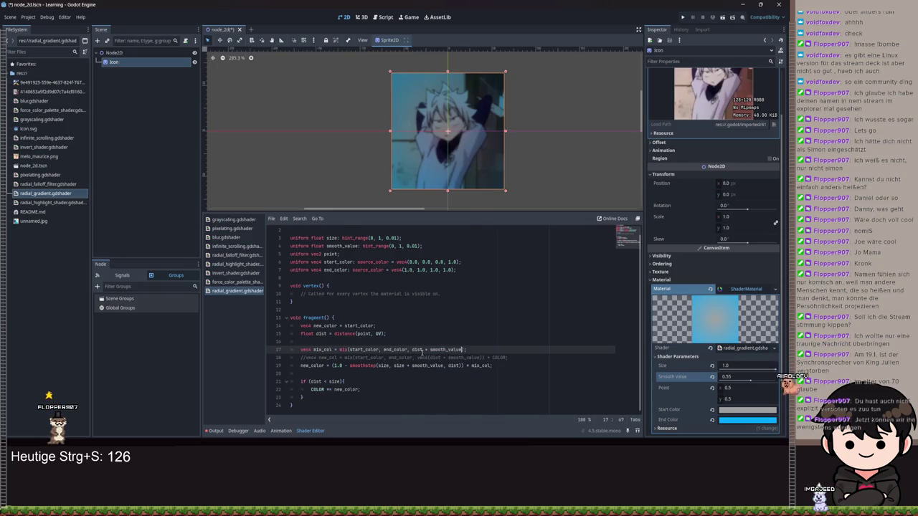
mouse_move(750, 382)
mouse_down()
mouse_move(776, 382)
mouse_move(724, 382)
mouse_up()
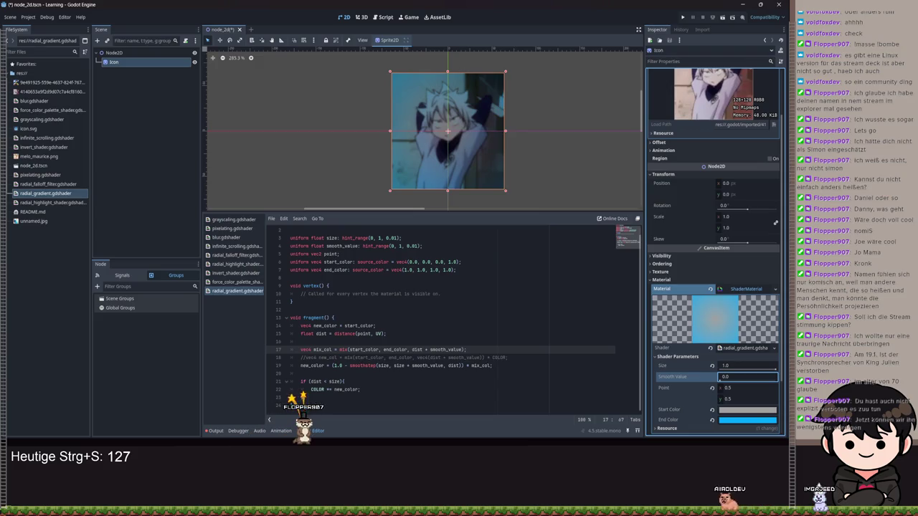
drag(724, 382, 777, 382)
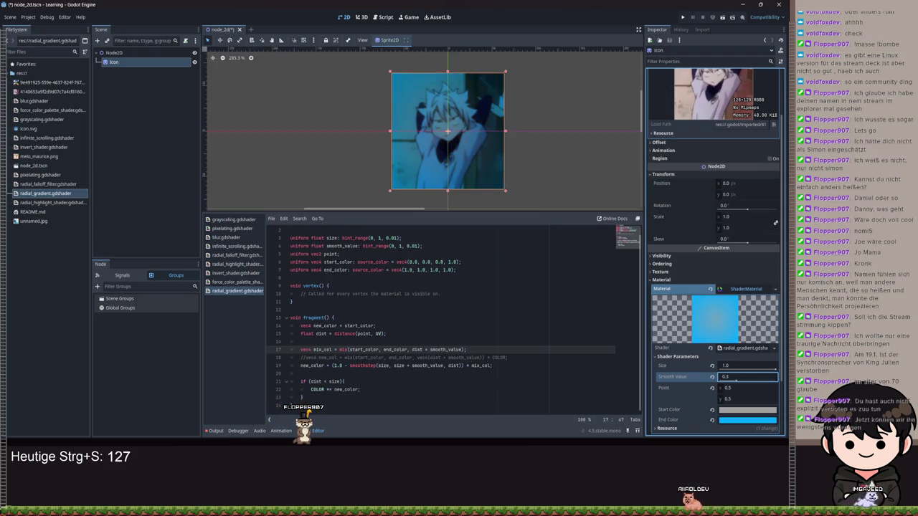
click(428, 349)
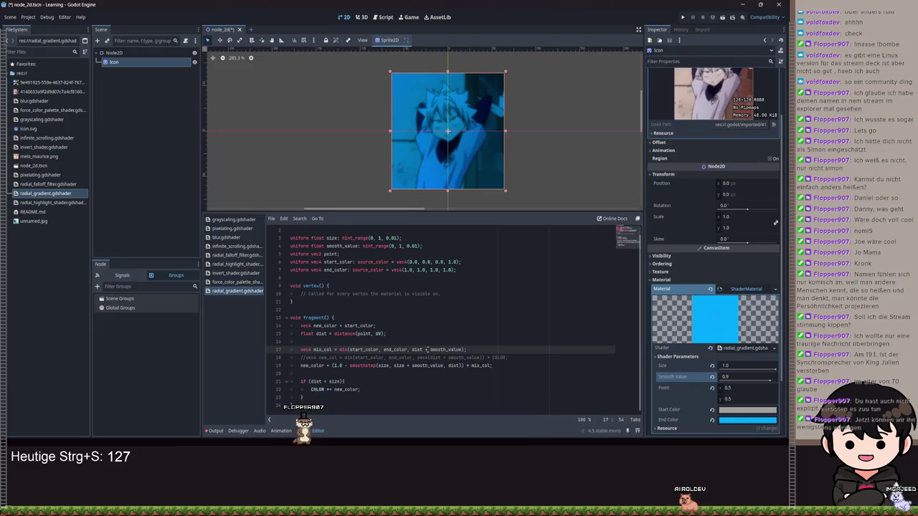
text(-)
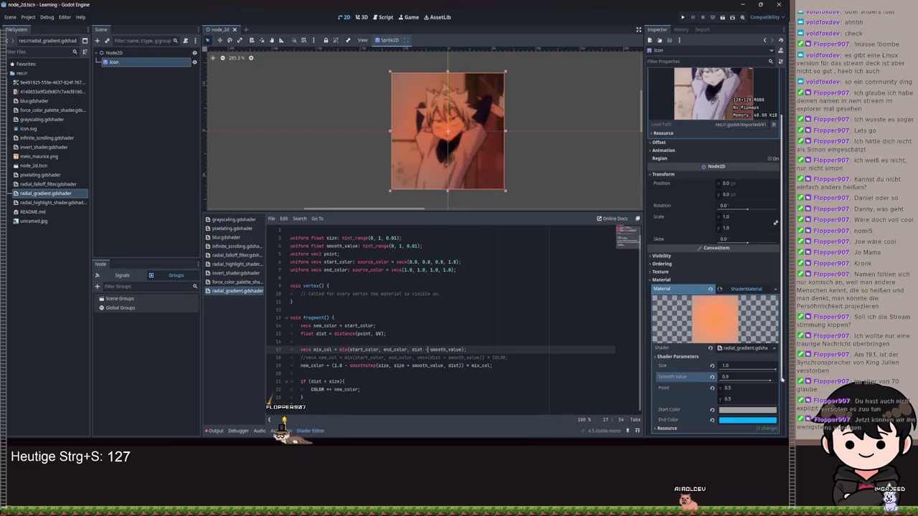
Step: Restore line 17 to dist + smooth_value, save, and set Smooth Value to 0.04
mouse_move(769, 381)
mouse_down()
mouse_move(682, 379)
mouse_move(770, 378)
mouse_up()
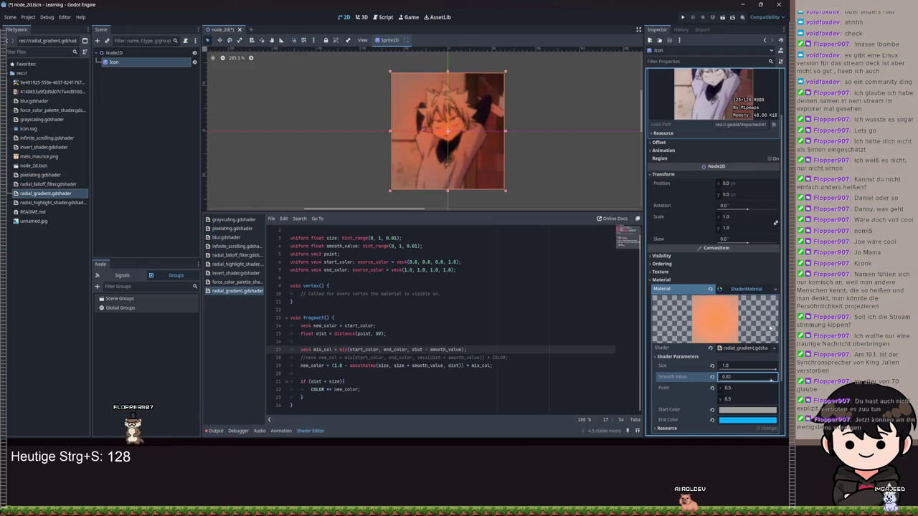
key(ctrl+z)
key(ctrl+z)
key(BackSpace)
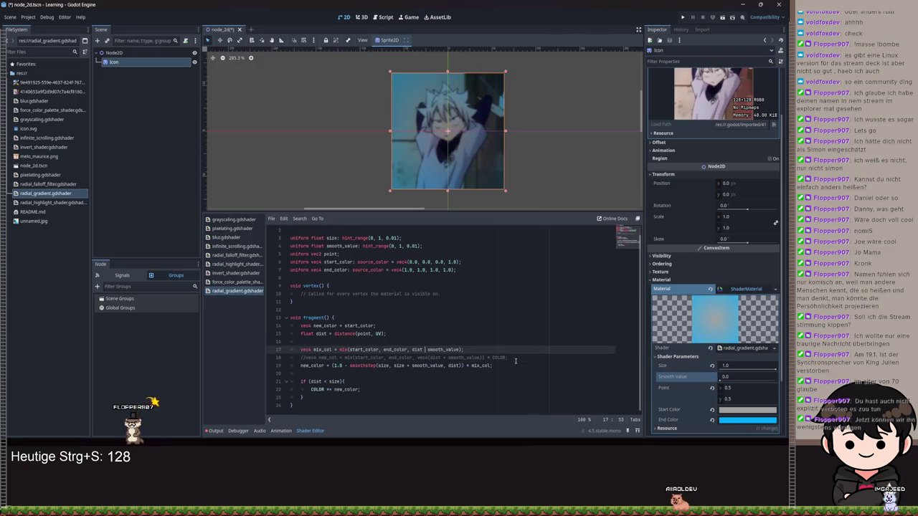
key(ctrl+s)
click(722, 378)
mouse_move(722, 381)
mouse_down()
mouse_move(772, 379)
mouse_move(727, 388)
mouse_up()
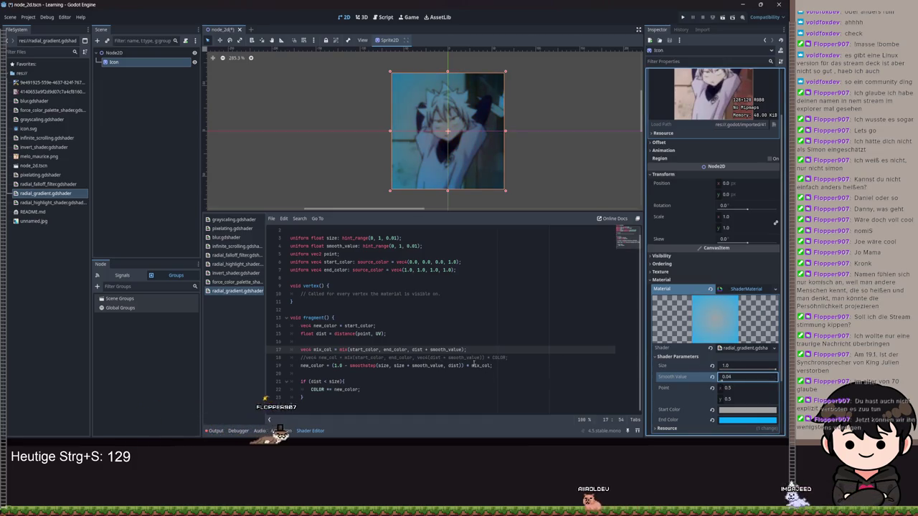
drag(462, 349, 411, 350)
Step: Replace dist + smooth_value on line 17 with smoothstep(0, smooth_value, dist) and save
text(smooth)
key(Return)
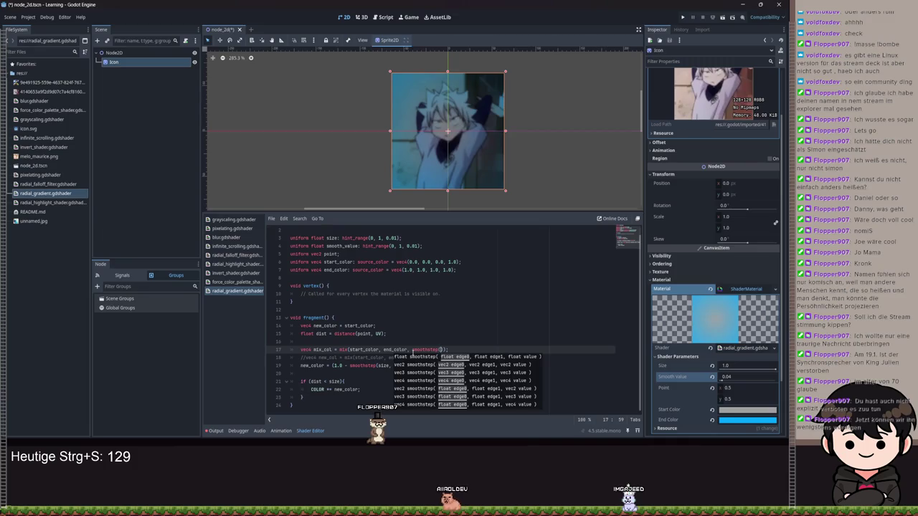
text(, smoo)
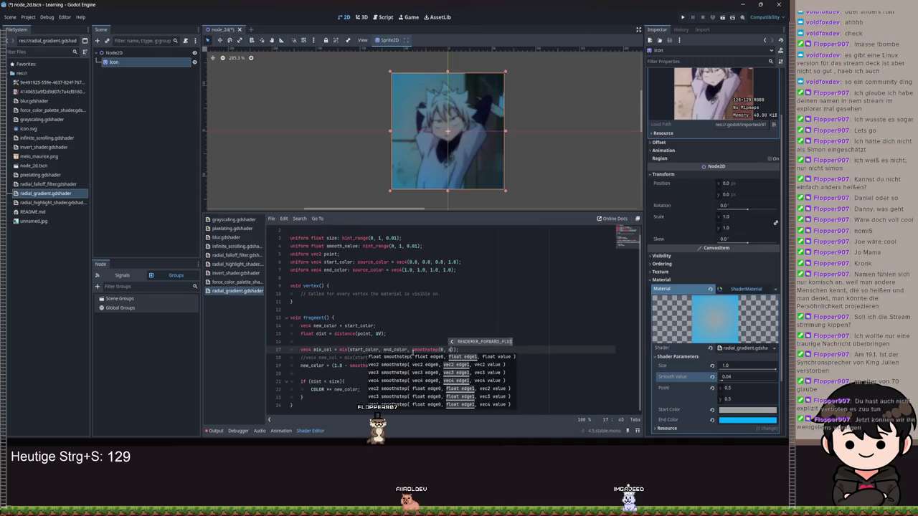
key(Down)
key(Return)
text(, dist)
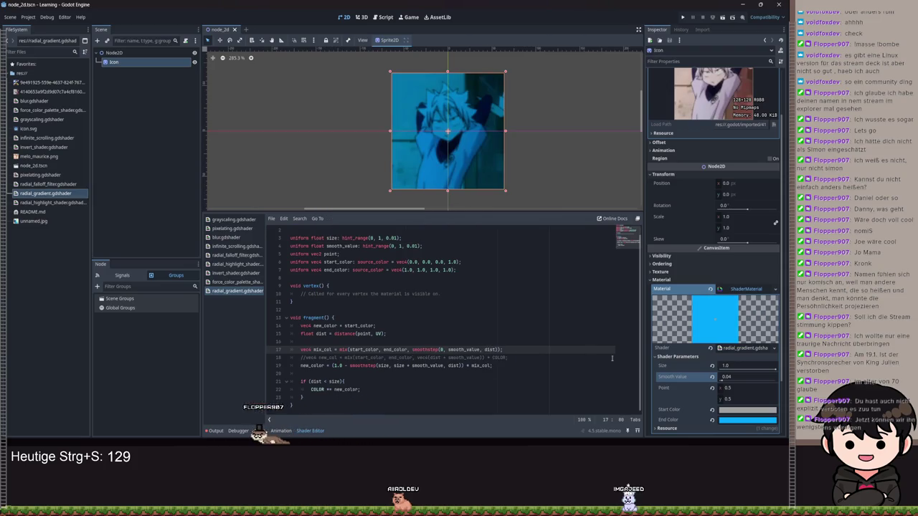
key(ctrl+s)
Step: Raise Smooth Value to 1.0 for a soft gradient
drag(724, 382, 753, 379)
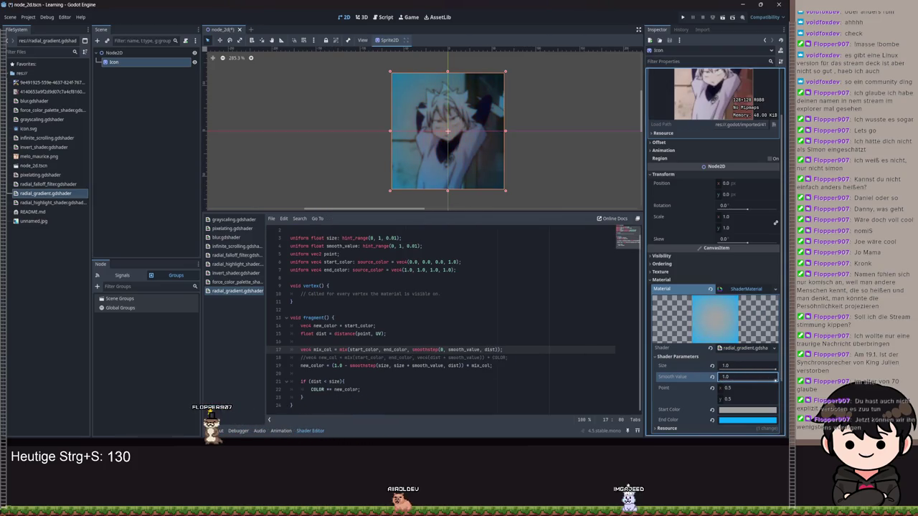
text(0.11)
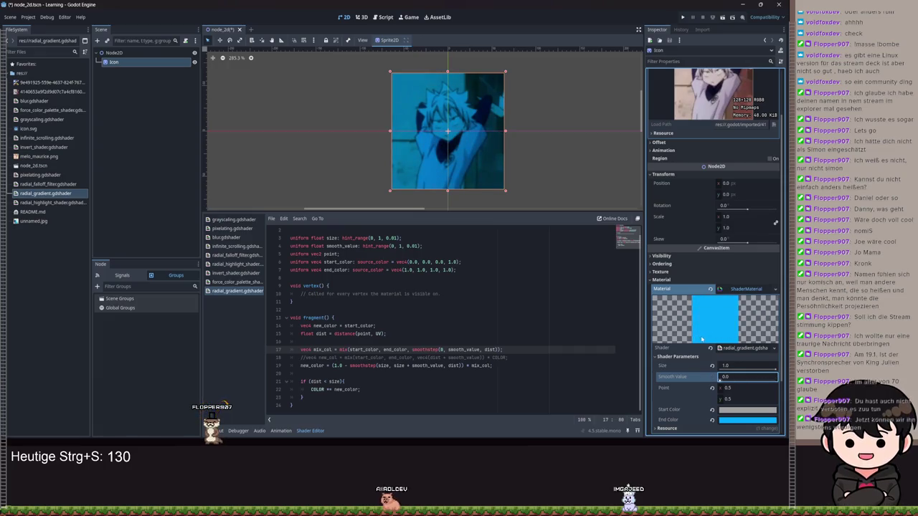
key(BackSpace)
key(BackSpace)
text(6)
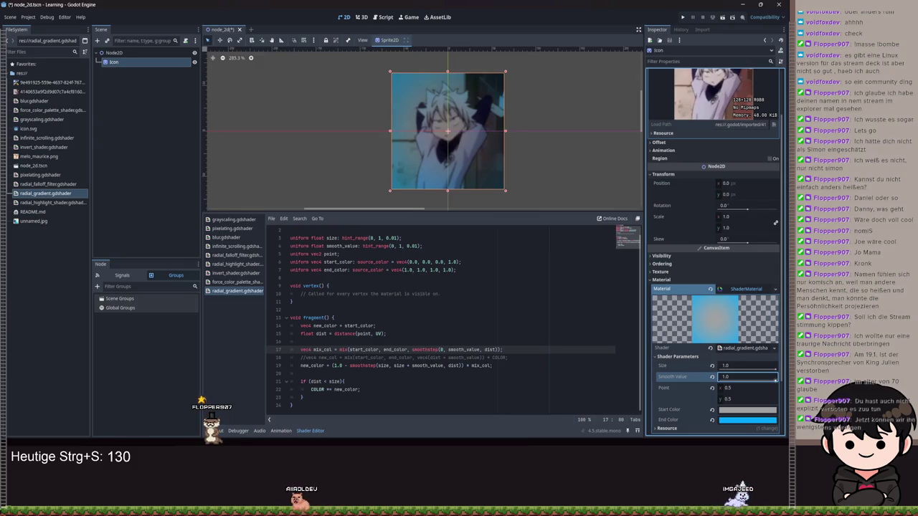
Step: Preview smaller Smooth Values, then return Smooth Value to 1.0
mouse_move(774, 381)
mouse_down()
mouse_move(734, 377)
mouse_move(780, 380)
mouse_move(749, 373)
mouse_up()
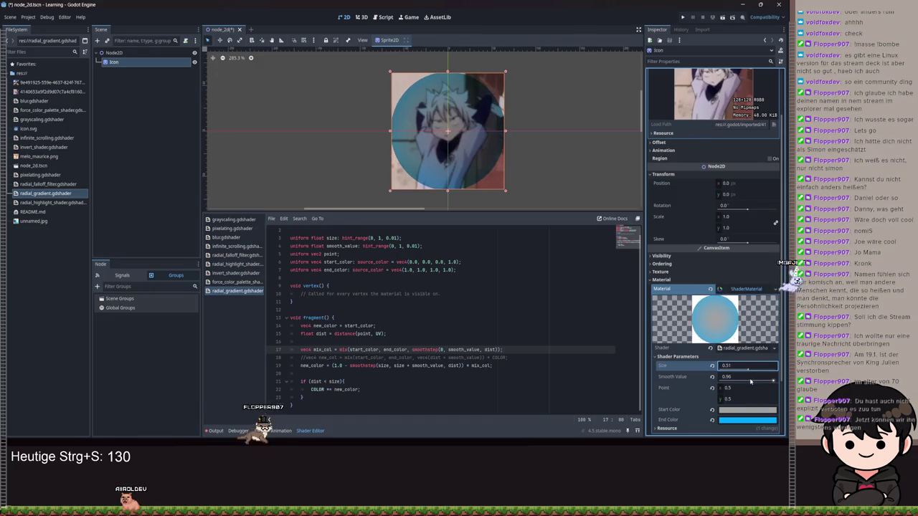
scroll(552, 153, up, 3)
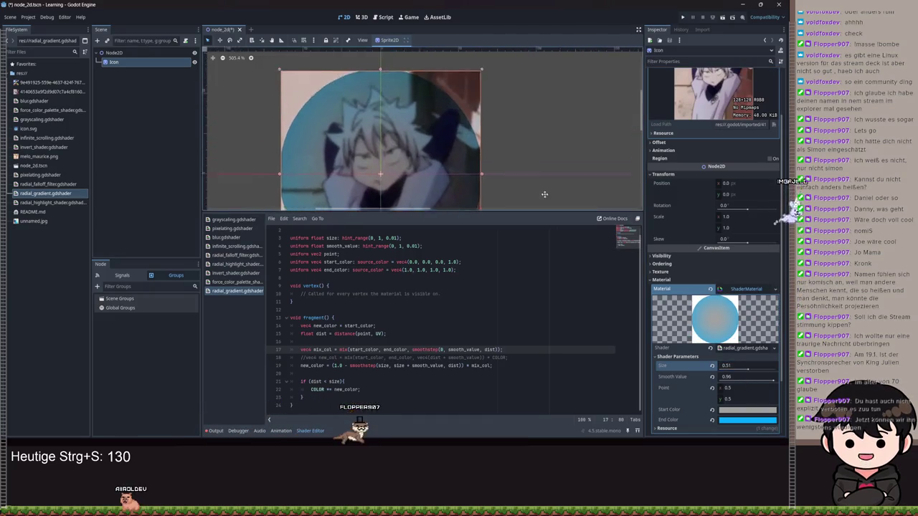
scroll(419, 150, up, 5)
scroll(419, 149, up, 6)
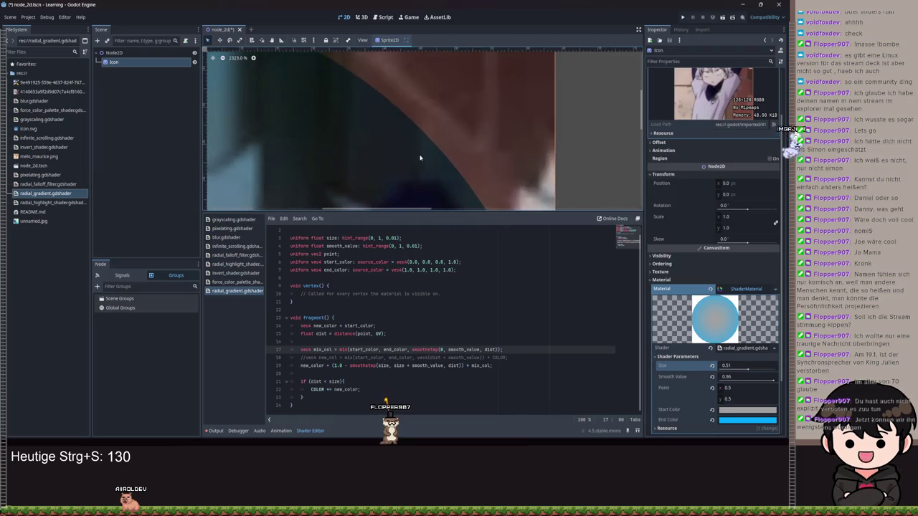
scroll(438, 144, down, 5)
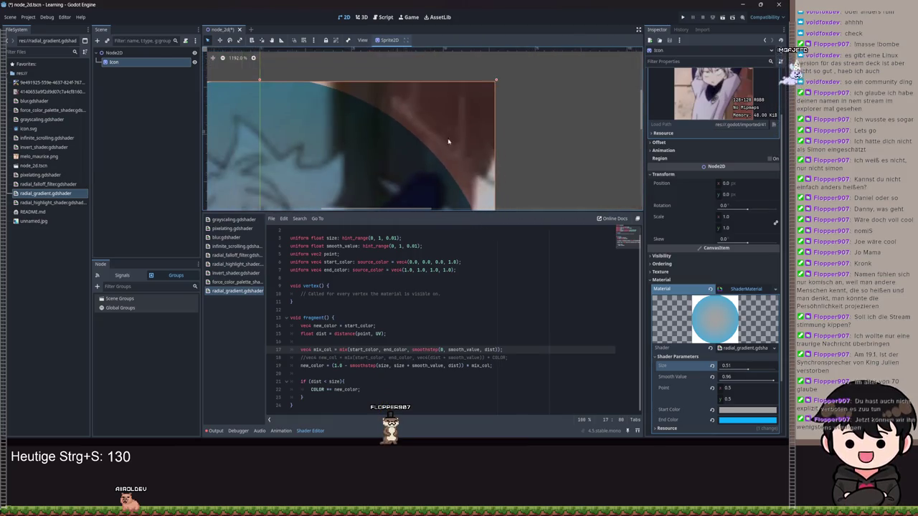
scroll(441, 142, up, 1)
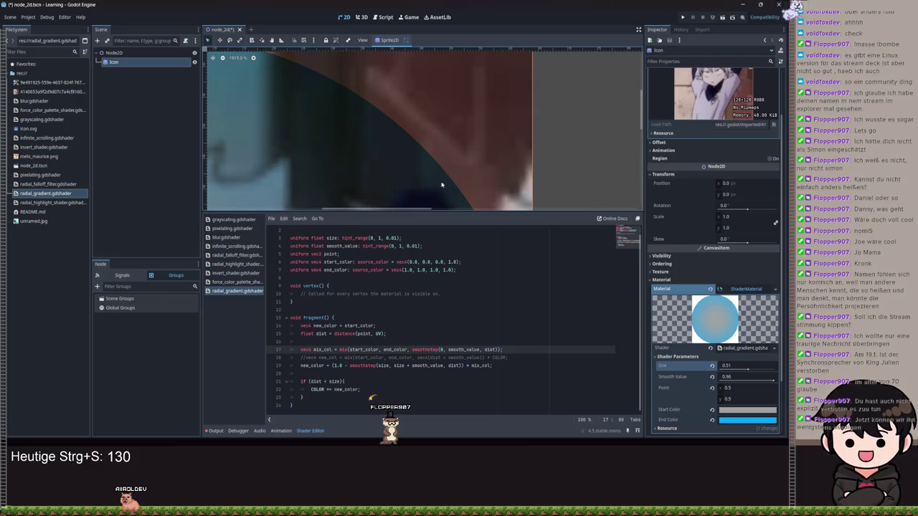
scroll(409, 118, down, 6)
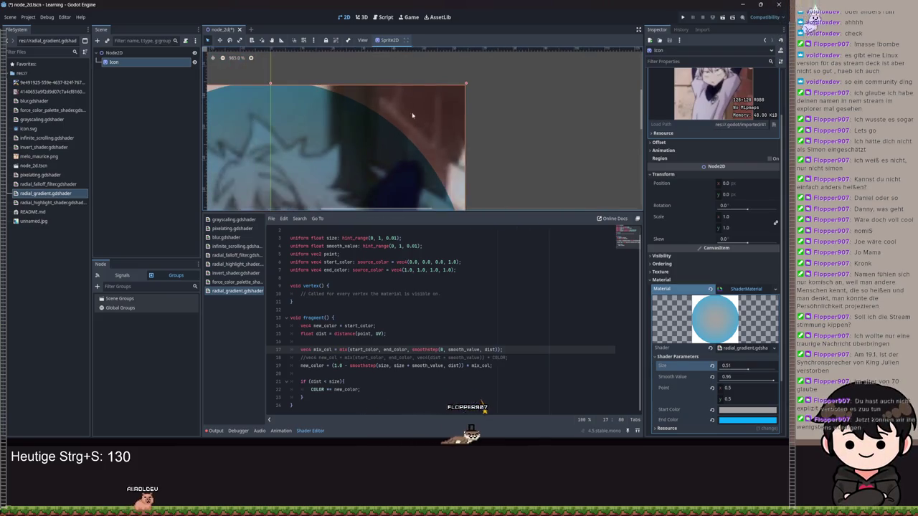
scroll(393, 144, down, 3)
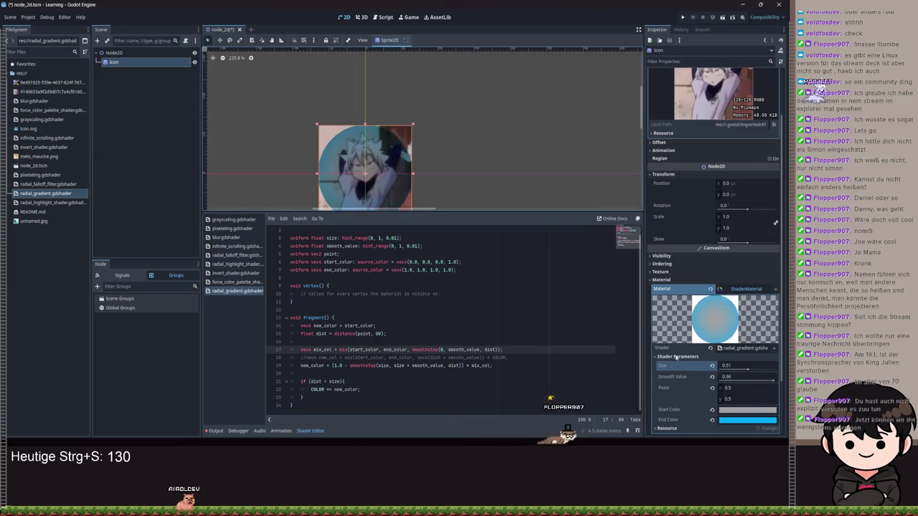
mouse_move(771, 382)
mouse_down()
mouse_move(754, 380)
mouse_move(781, 376)
mouse_move(735, 377)
mouse_move(748, 375)
mouse_up()
Step: Try Smooth Value 0.51, then raise it back to 1.0 for a soft edge
scroll(323, 201, up, 5)
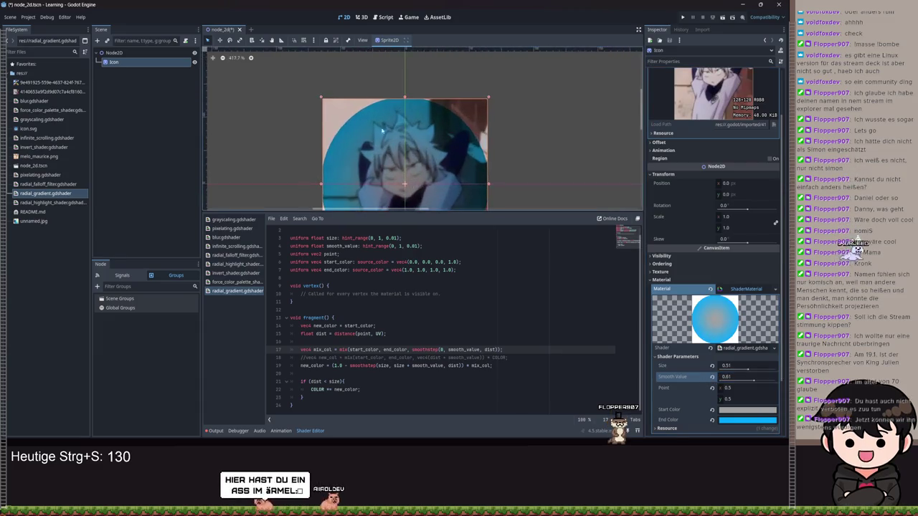
scroll(591, 100, down, 6)
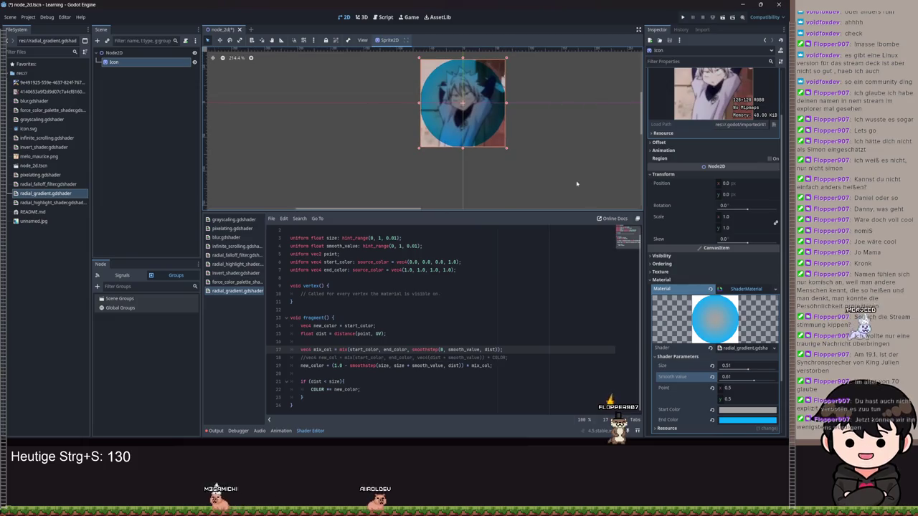
scroll(560, 172, up, 1)
drag(753, 381, 748, 383)
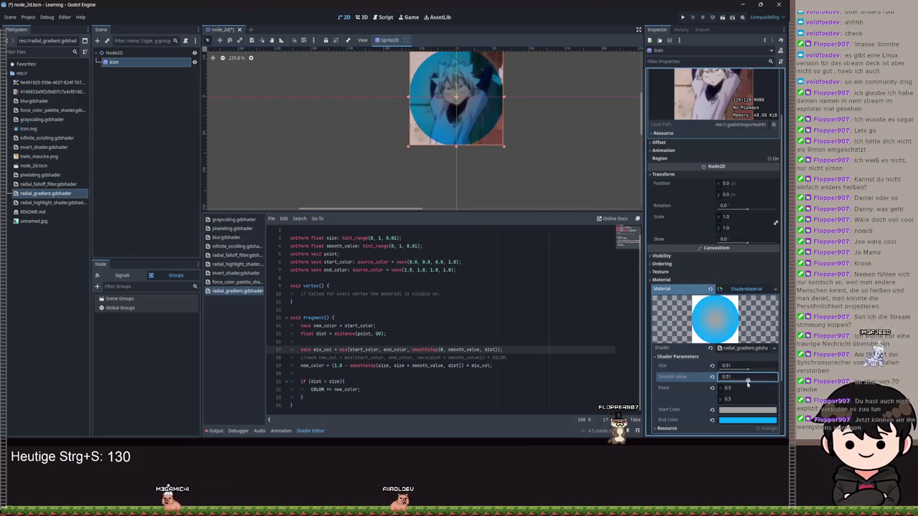
scroll(486, 143, up, 10)
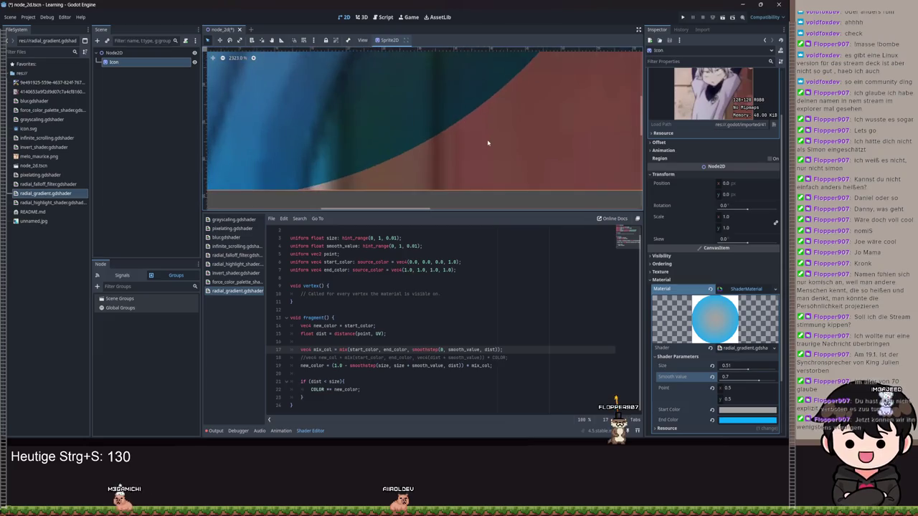
scroll(518, 119, down, 15)
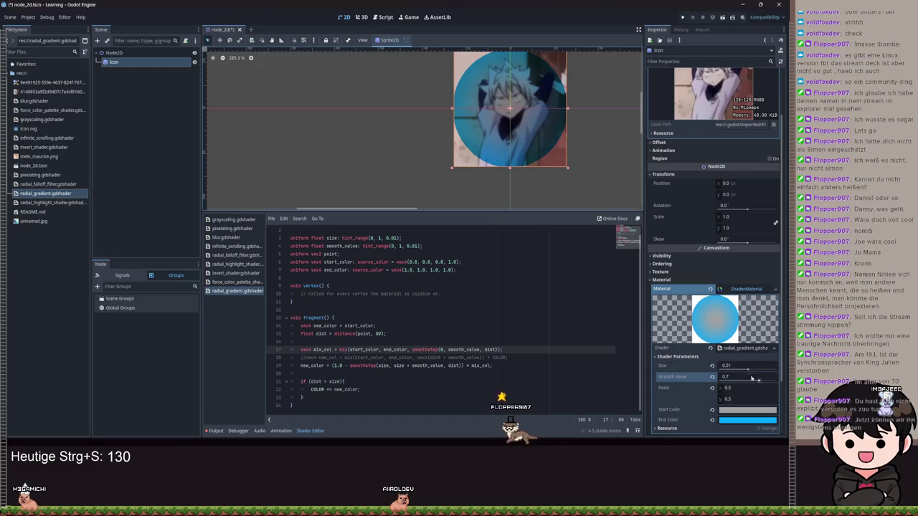
drag(748, 381, 777, 382)
mouse_move(518, 135)
mouse_down()
mouse_move(485, 143)
mouse_move(517, 168)
mouse_up()
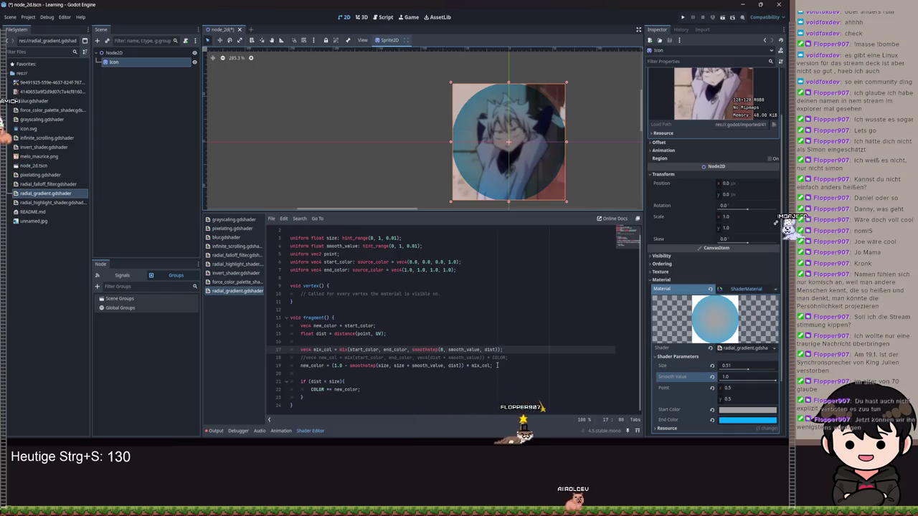
Step: Drop Smooth Value to 0.0 for a hard edge, then raise it to 1.0 to compare
scroll(506, 107, down, 4)
scroll(502, 108, up, 2)
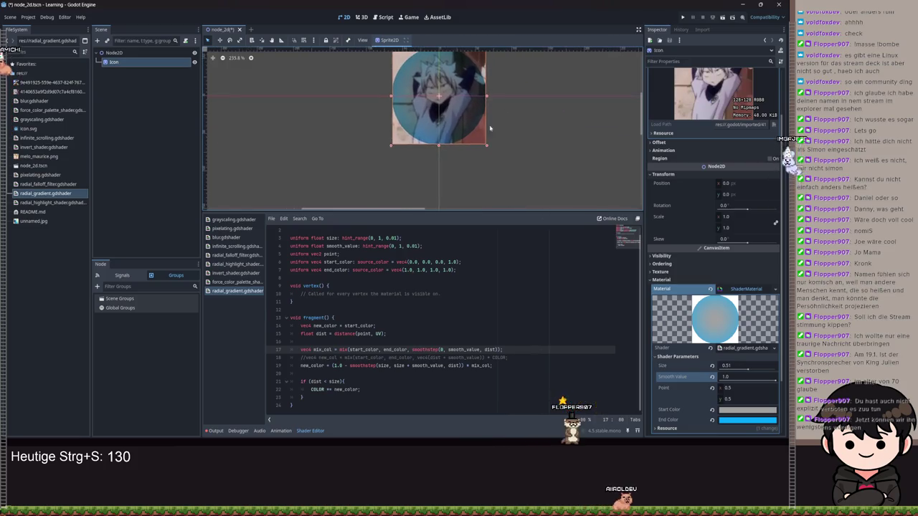
scroll(440, 110, up, 5)
scroll(440, 110, up, 8)
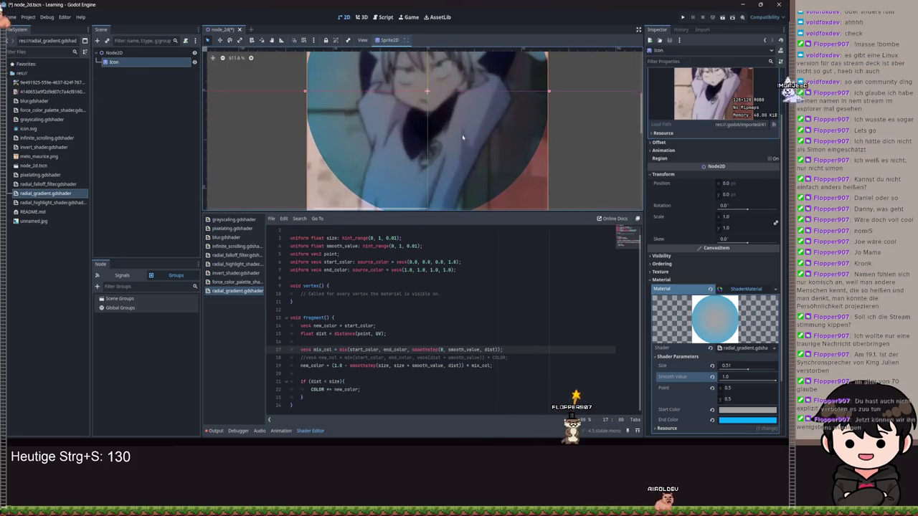
click(764, 382)
drag(764, 382, 721, 381)
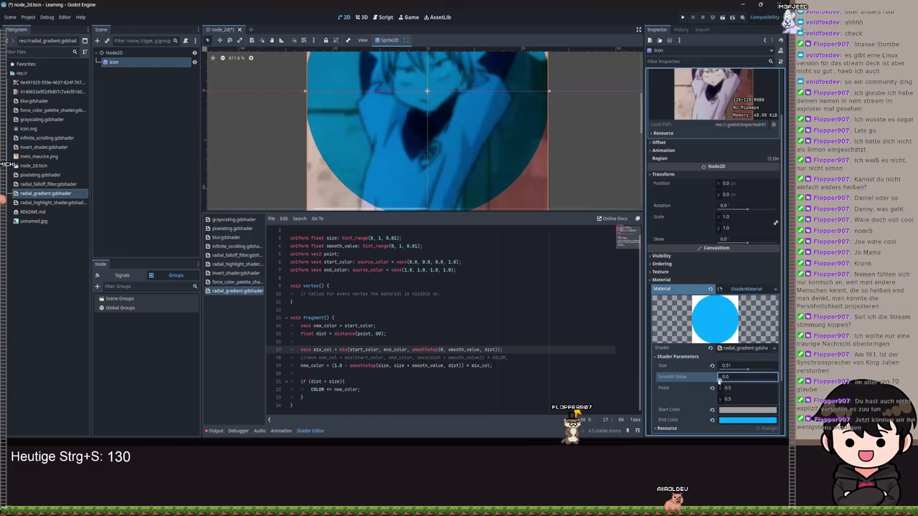
scroll(460, 147, down, 7)
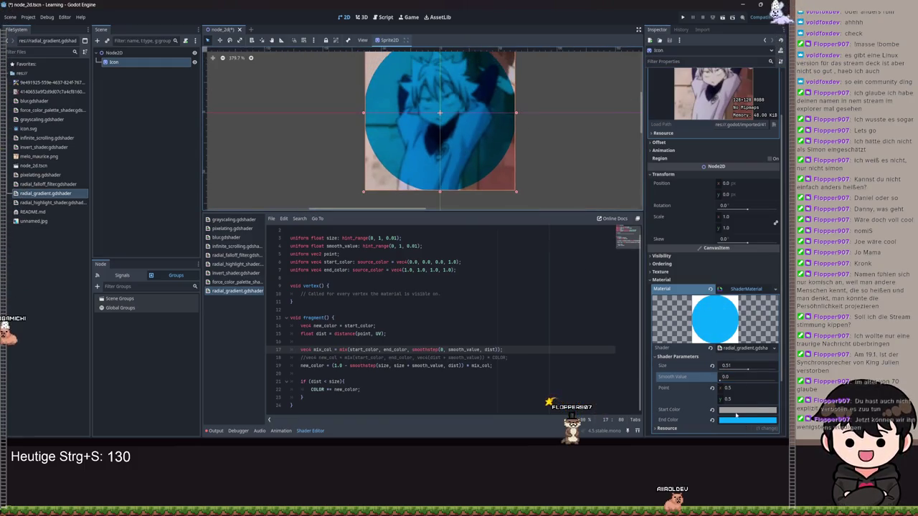
mouse_move(713, 378)
mouse_down()
mouse_move(761, 379)
mouse_move(777, 338)
mouse_up()
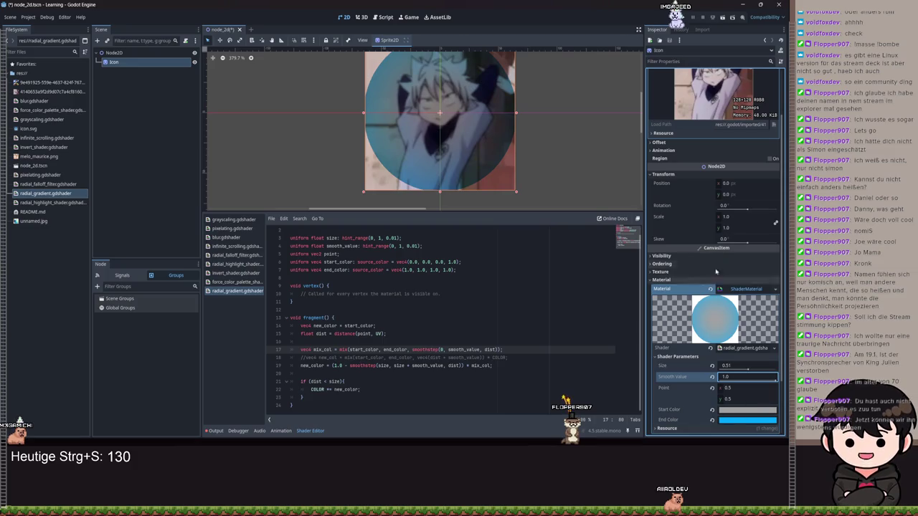
Step: Set Smooth Value back to 0.0 and select the entire shader script
scroll(450, 129, down, 2)
scroll(450, 128, up, 2)
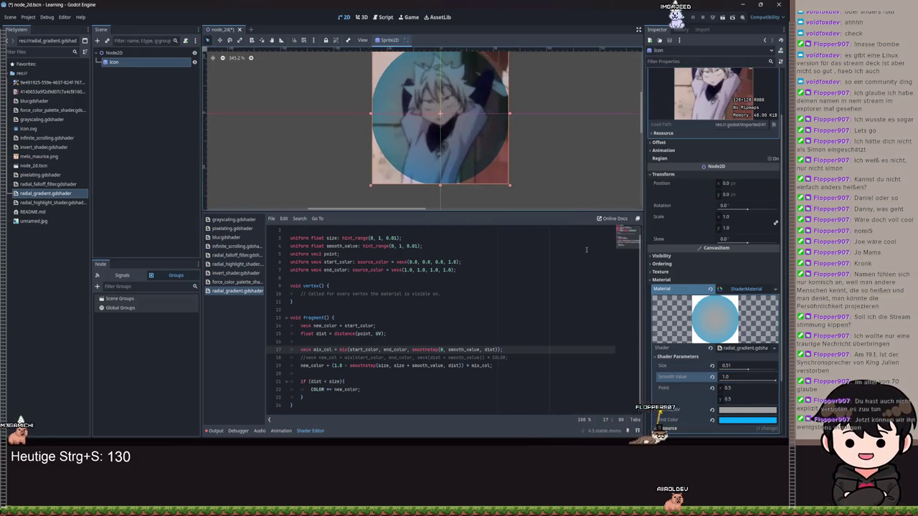
drag(776, 383, 717, 378)
scroll(438, 153, down, 1)
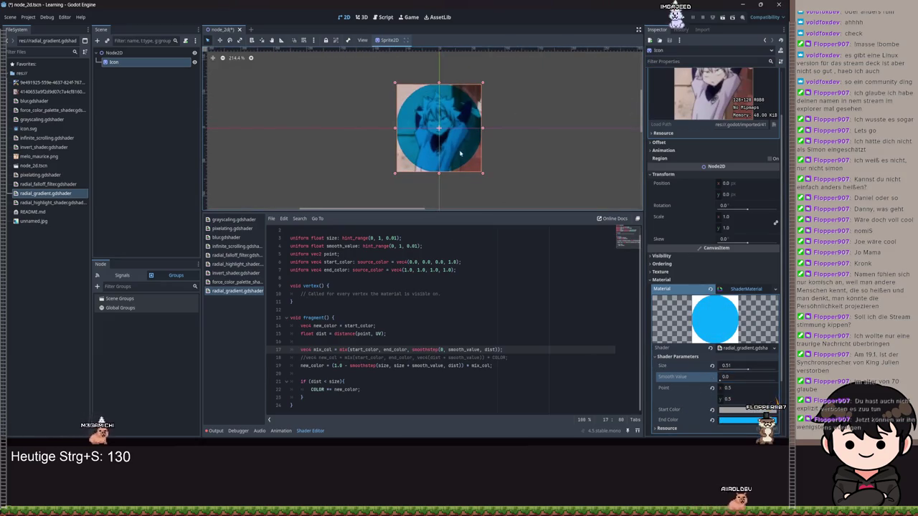
scroll(466, 157, up, 1)
scroll(524, 190, left, 2)
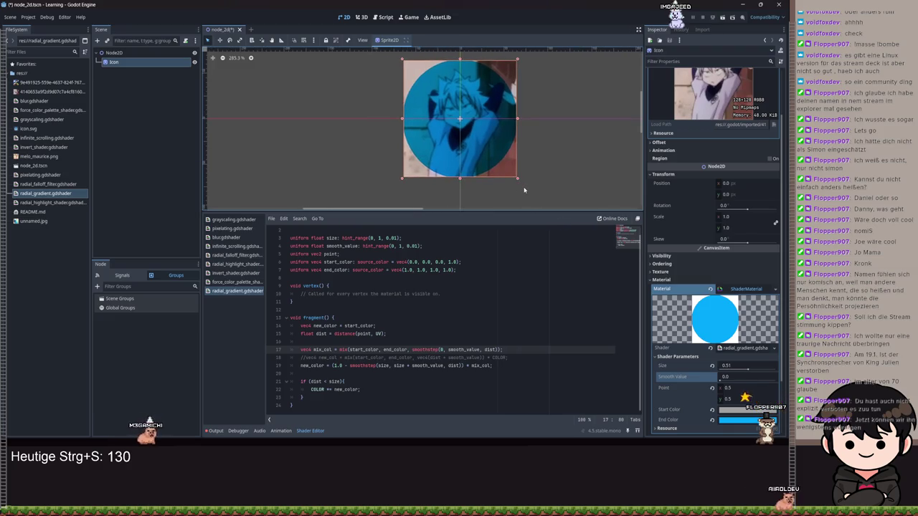
scroll(521, 182, up, 2)
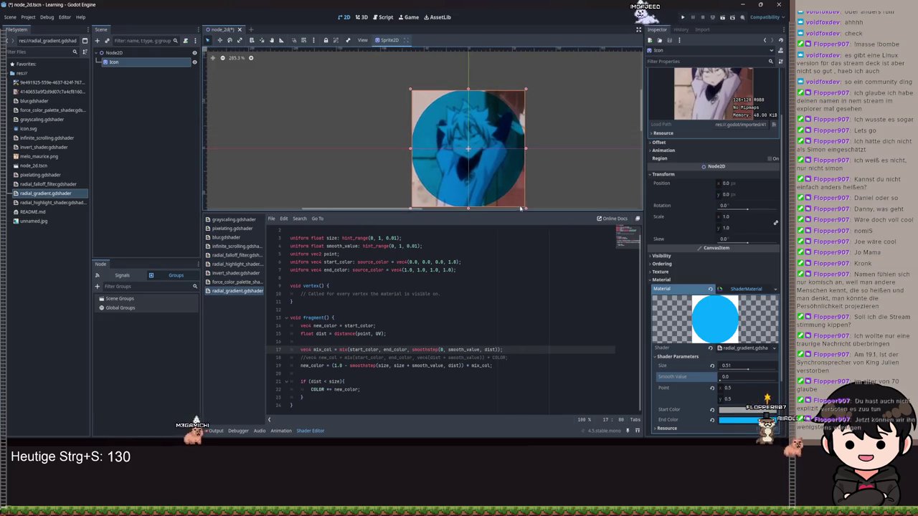
key(ctrl+a)
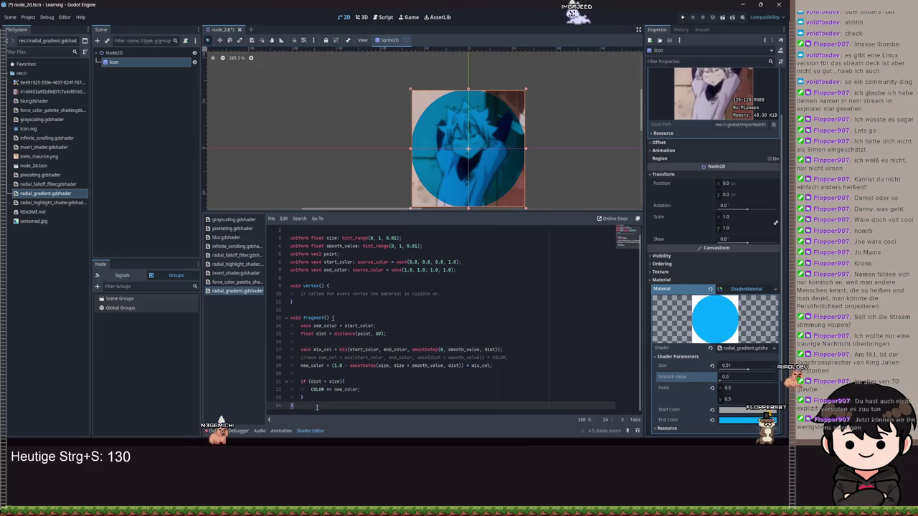
click(503, 318)
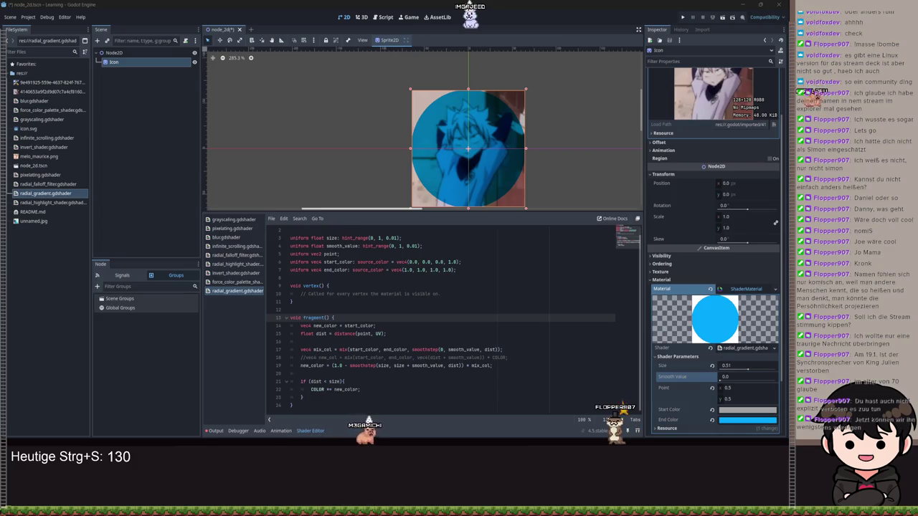
click(290, 309)
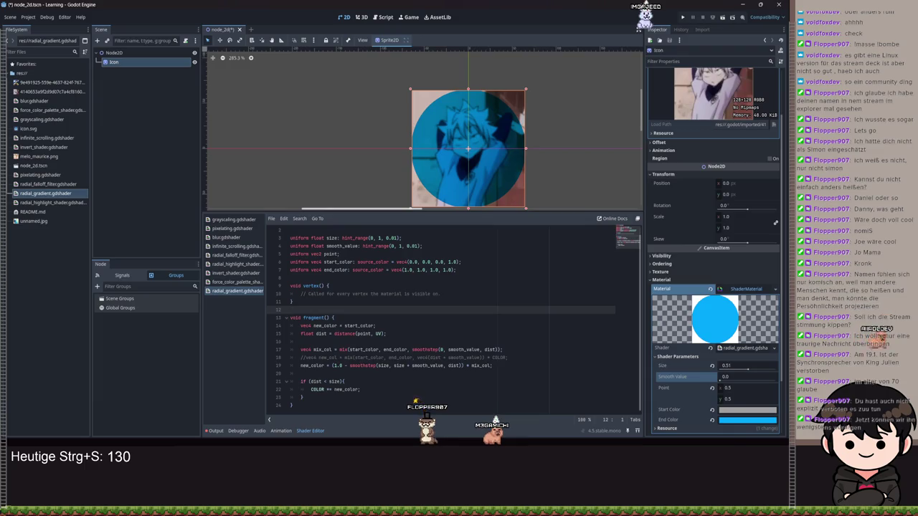
click(359, 381)
Step: Remove the if (dist < size) condition around the COLOR line and save
key(BackSpace)
key(BackSpace)
key(shift+Tab)
key(ctrl+s)
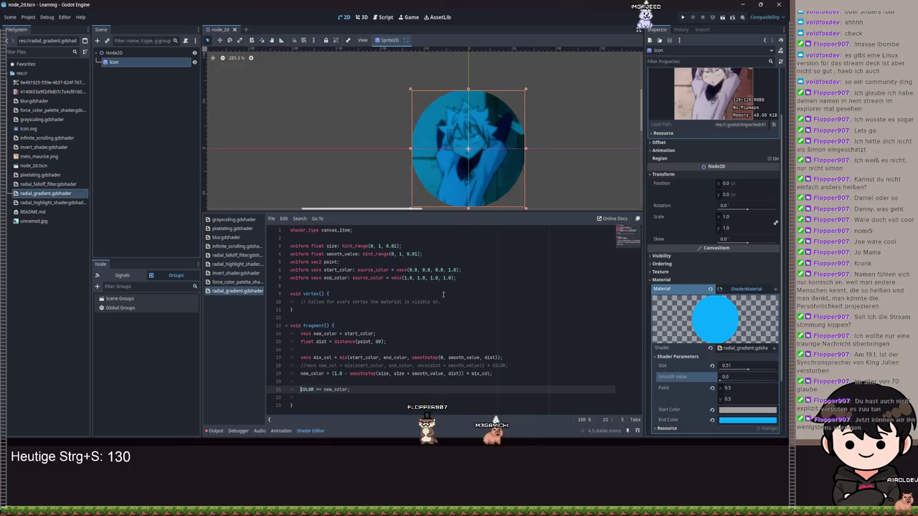
scroll(516, 149, down, 1)
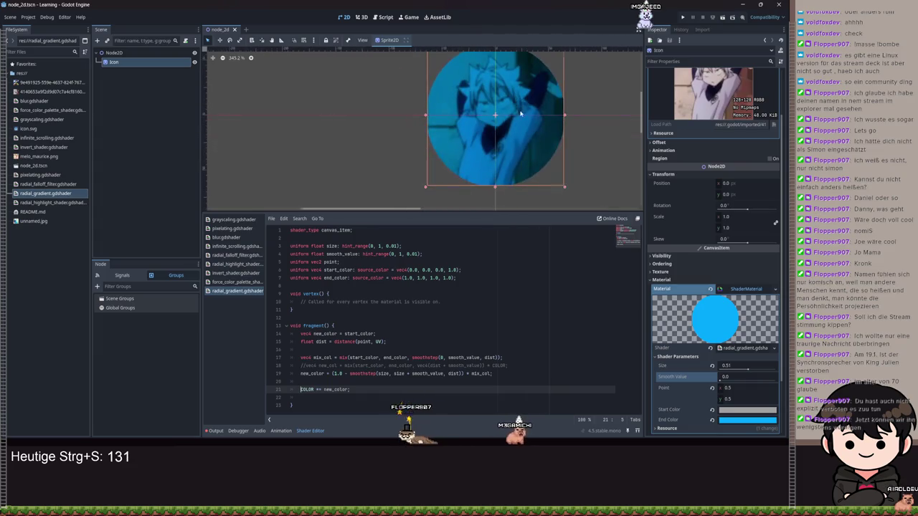
Step: Set Smooth Value to 0.28 and Size to 0.65
click(721, 378)
mouse_move(721, 381)
mouse_down()
mouse_move(741, 380)
mouse_move(717, 380)
mouse_move(738, 380)
mouse_move(712, 391)
mouse_up()
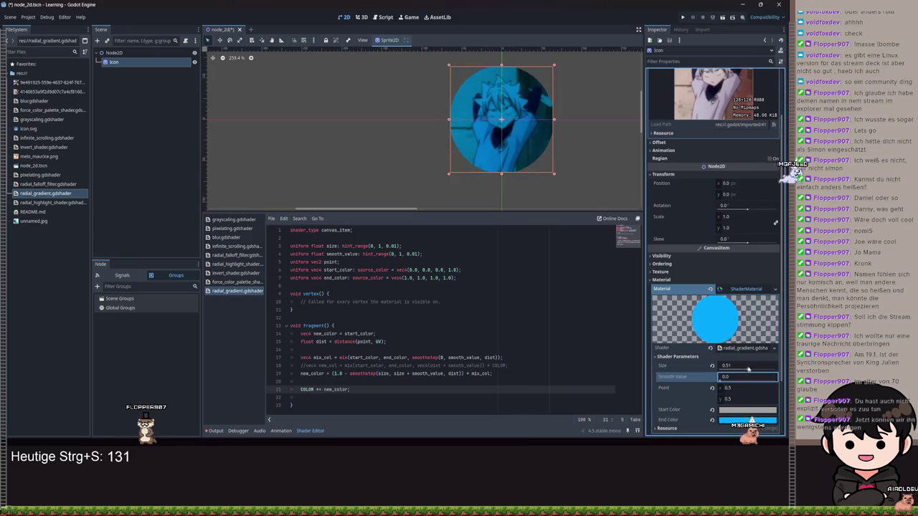
drag(748, 367, 759, 372)
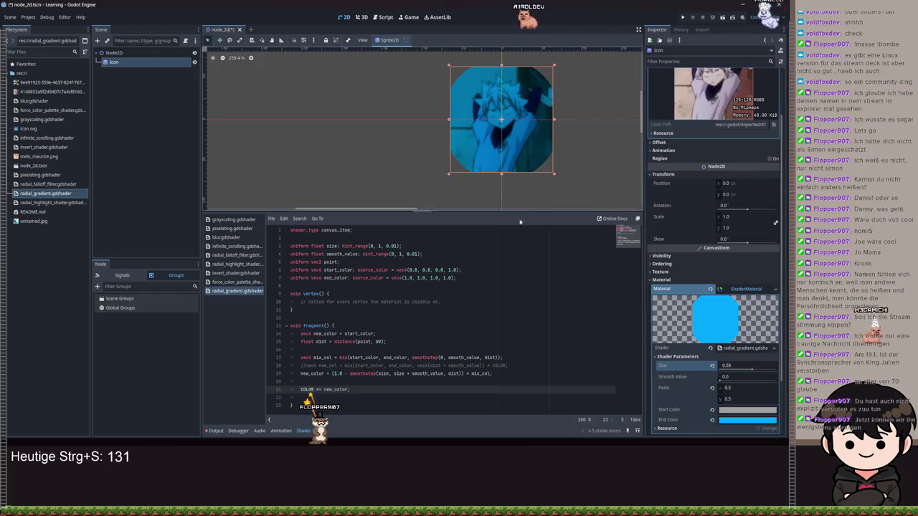
Step: Undo to bring back the dist < size check around the colour, and save
click(368, 382)
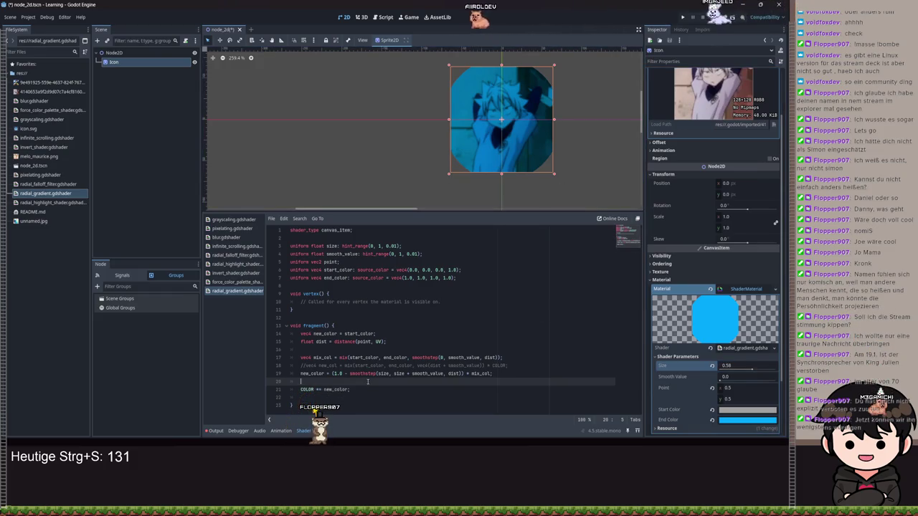
key(ctrl+z)
key(ctrl+z)
key(ctrl+z)
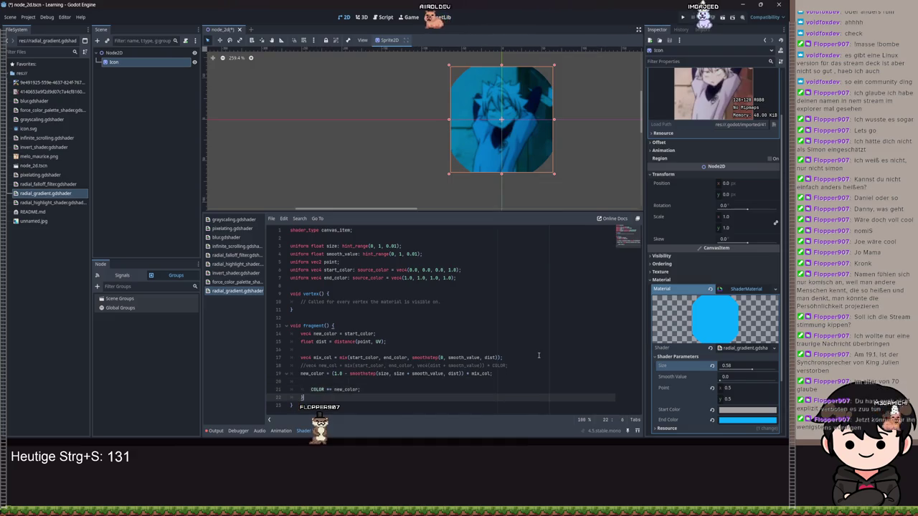
key(ctrl+s)
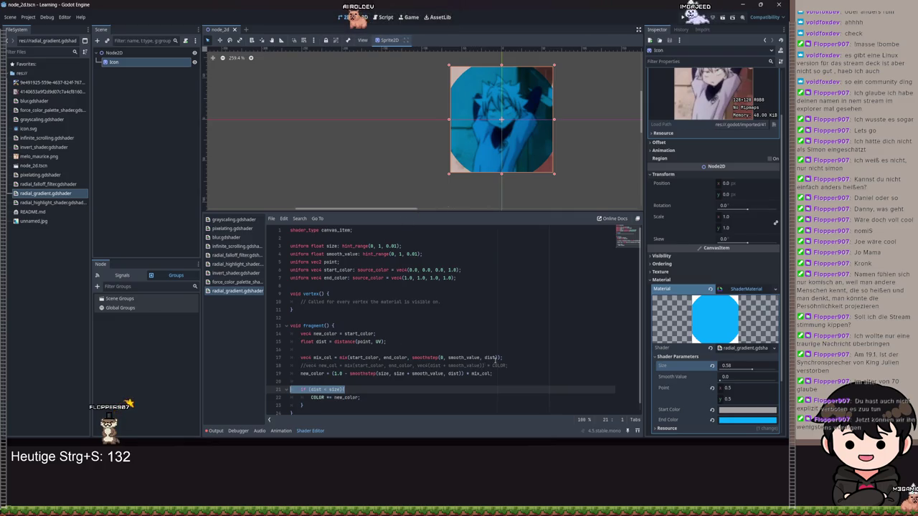
Step: Replace the smoothstep call on line 17 with normalize(dist) and save
drag(500, 357, 419, 357)
key(BackSpace)
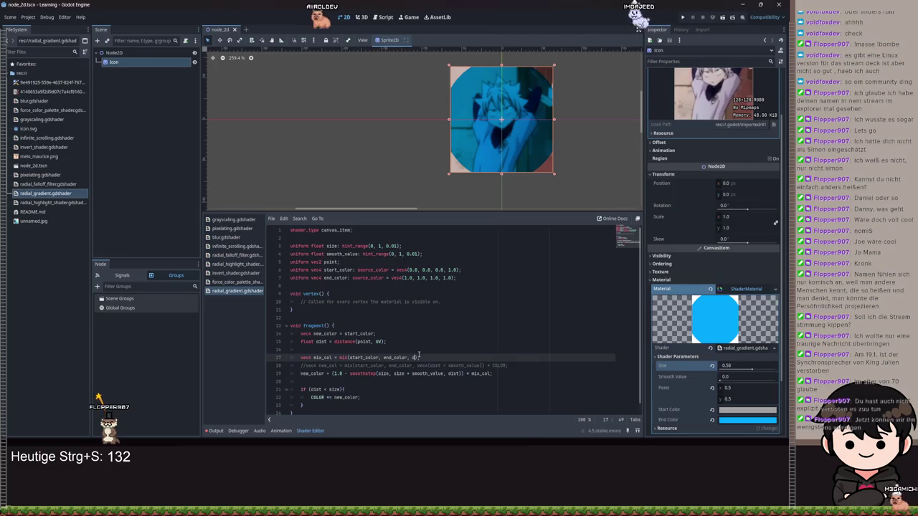
text(di)
key(BackSpace)
key(BackSpace)
text(normalize(d)
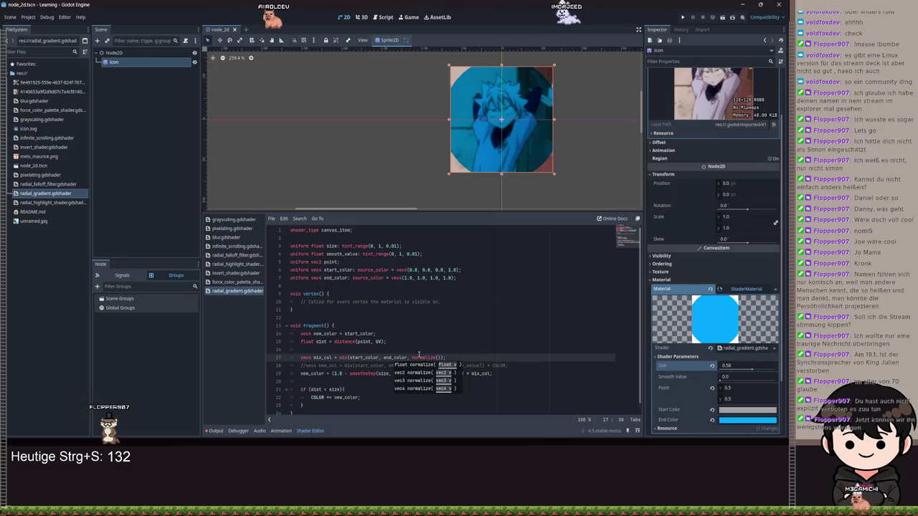
text(ist))
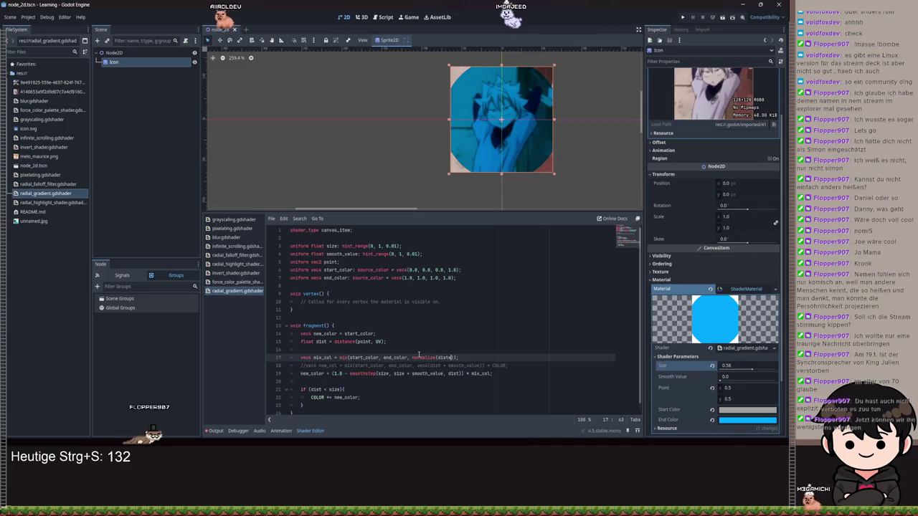
key(ctrl+s)
click(508, 334)
key(ctrl+s)
key(ctrl+s)
key(ctrl+s)
key(ctrl+s)
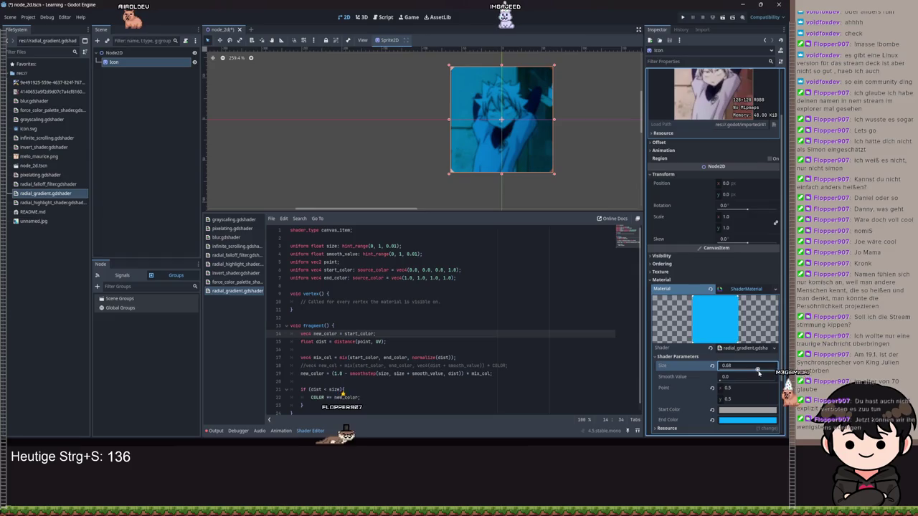
Step: Adjust Size and Smooth Value, then undo line 17 back to smoothstep
click(745, 365)
drag(722, 378, 727, 380)
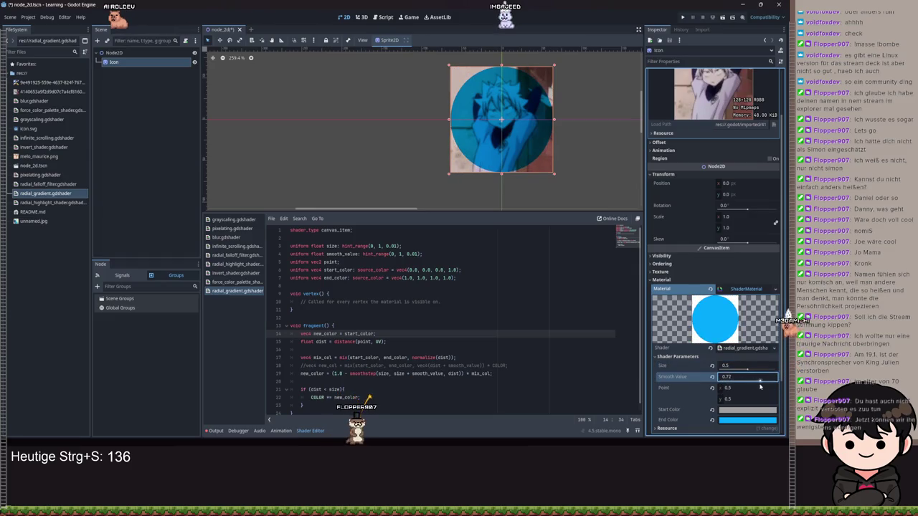
click(431, 373)
click(449, 357)
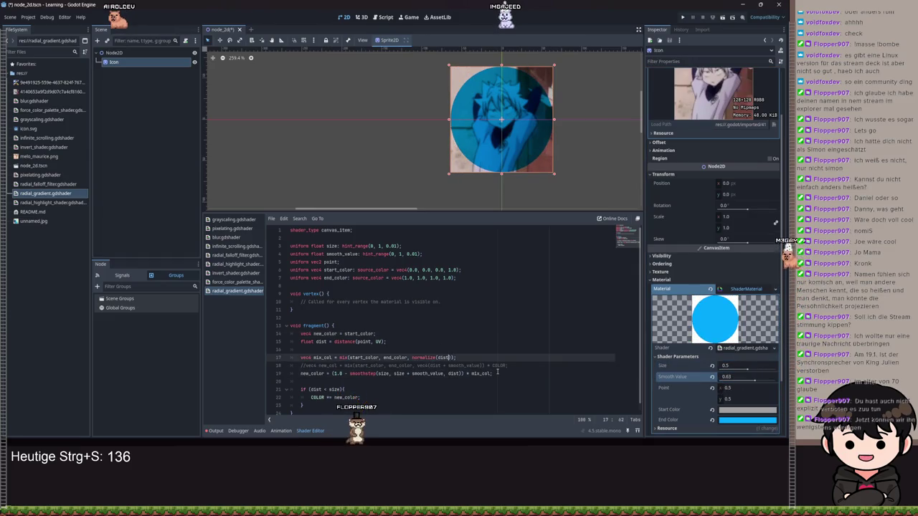
key(ctrl+z)
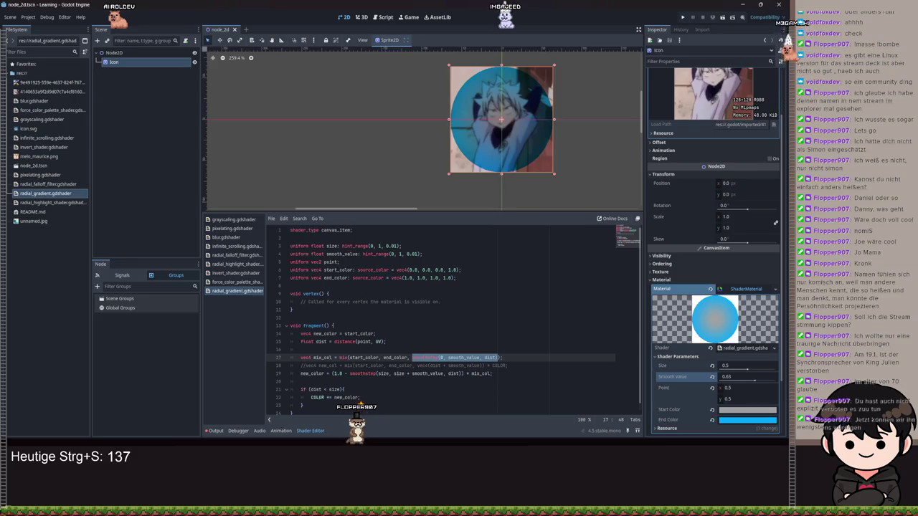
Step: Recentre the sprite and raise Size and Smooth Value to 0.4 and 1.0
scroll(504, 193, down, 2)
mouse_move(504, 193)
mouse_down()
mouse_move(423, 204)
mouse_move(457, 102)
mouse_up()
scroll(456, 103, up, 3)
mouse_move(746, 369)
mouse_down()
mouse_move(778, 370)
mouse_move(779, 383)
mouse_move(746, 382)
mouse_move(779, 382)
mouse_move(773, 370)
mouse_move(726, 381)
mouse_move(753, 381)
mouse_move(719, 378)
mouse_move(777, 381)
mouse_move(717, 388)
mouse_move(746, 388)
mouse_move(720, 388)
mouse_move(750, 398)
mouse_move(717, 388)
mouse_move(760, 388)
mouse_move(717, 399)
mouse_move(746, 399)
mouse_move(753, 388)
mouse_up()
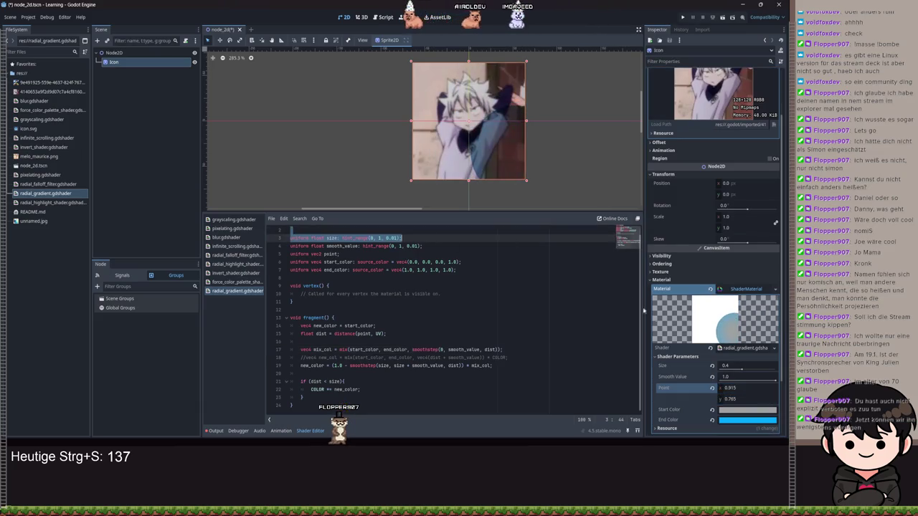
Step: Replace the if (dist < size) line with COLOR.a = new_color.a
click(383, 305)
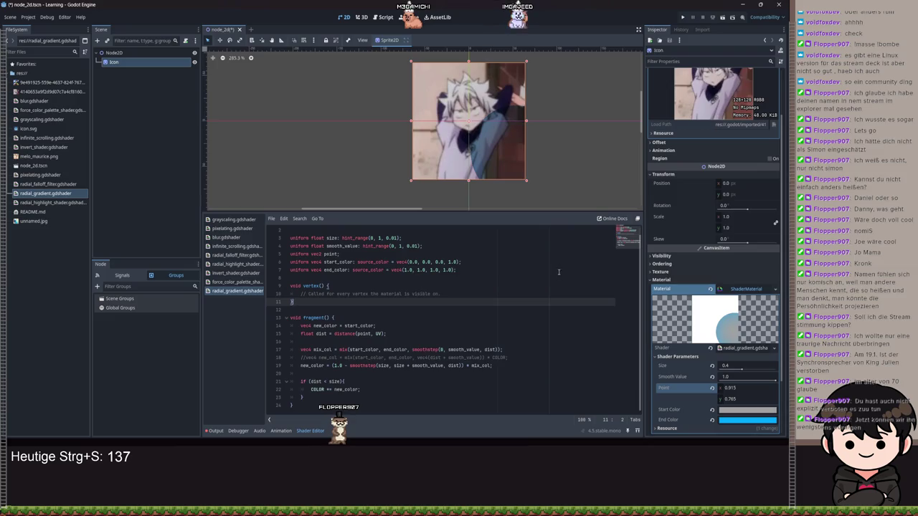
scroll(472, 151, up, 2)
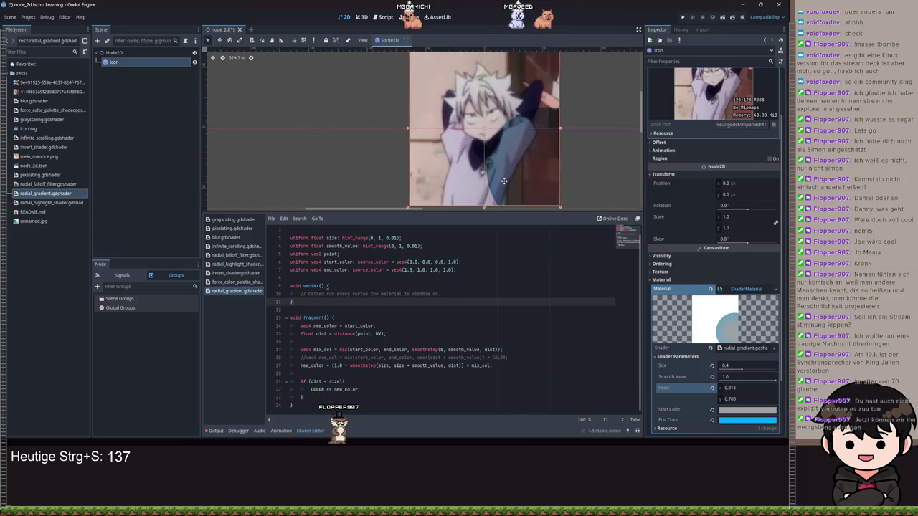
scroll(495, 138, down, 3)
scroll(495, 138, down, 1)
drag(345, 381, 301, 384)
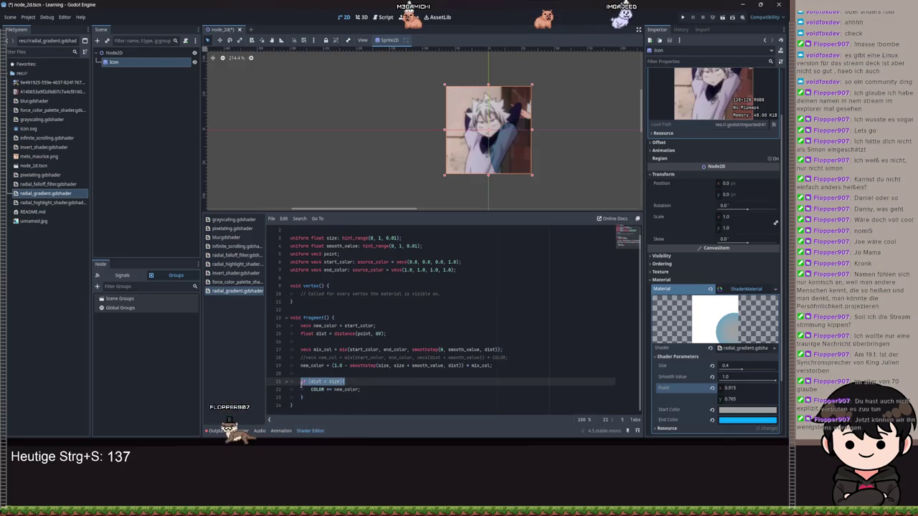
text(COLOR.a = )
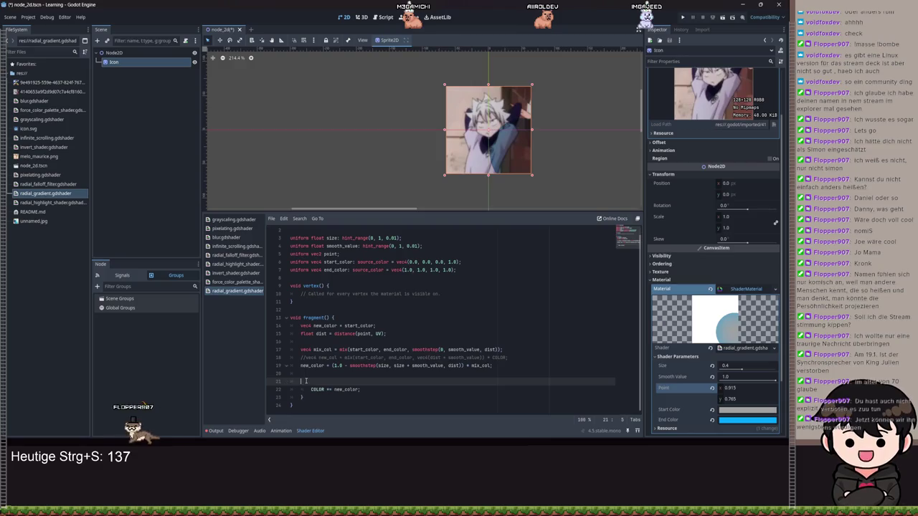
text(new_color.a)
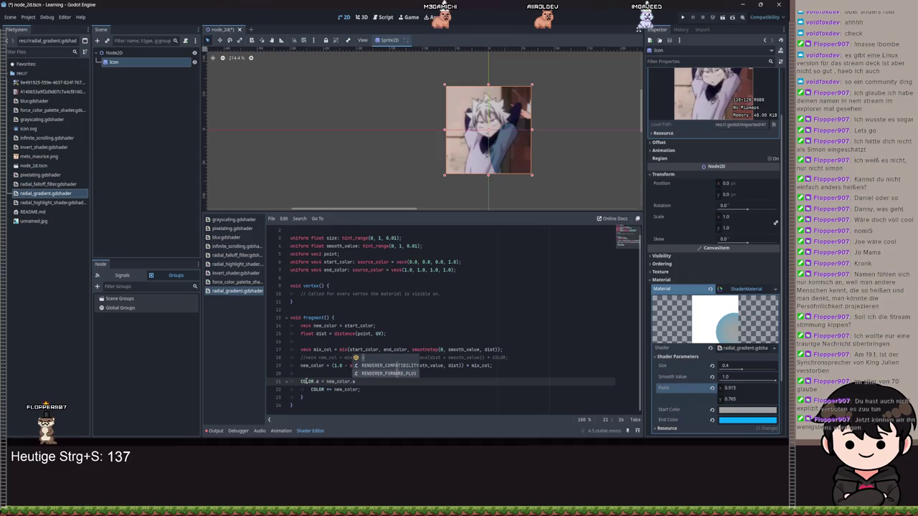
key(Escape)
Step: Change the body line to COLOR.rgb *= new_color.rgb;, un-indent it, and save
key(Down)
key(Down)
key(Up)
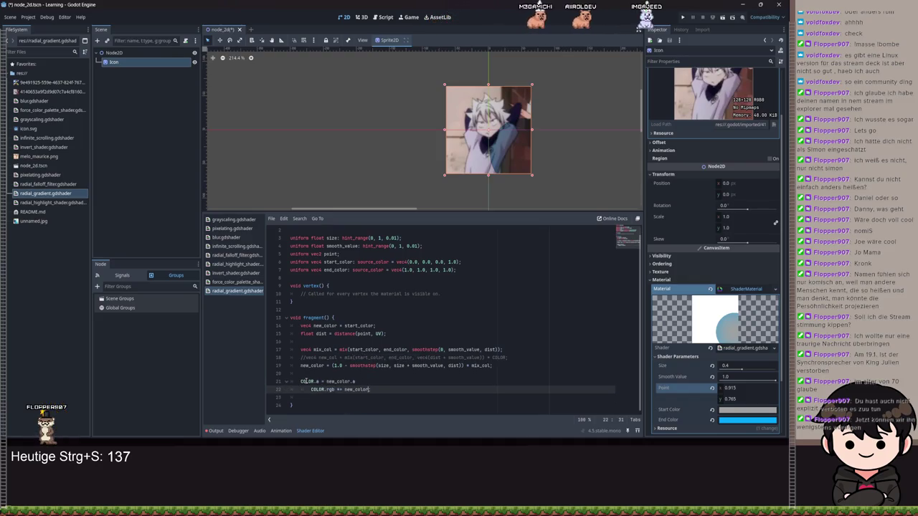
text(.rgb;)
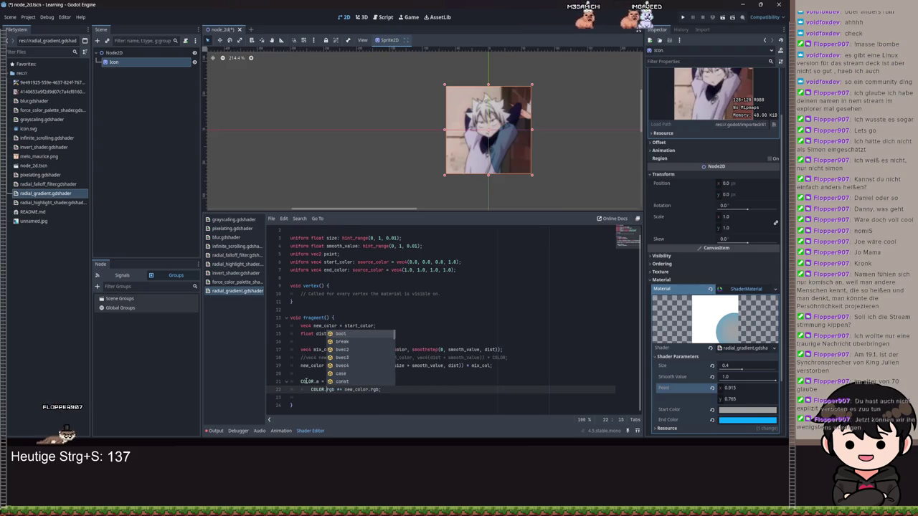
key(Home)
key(BackSpace)
key(ctrl+s)
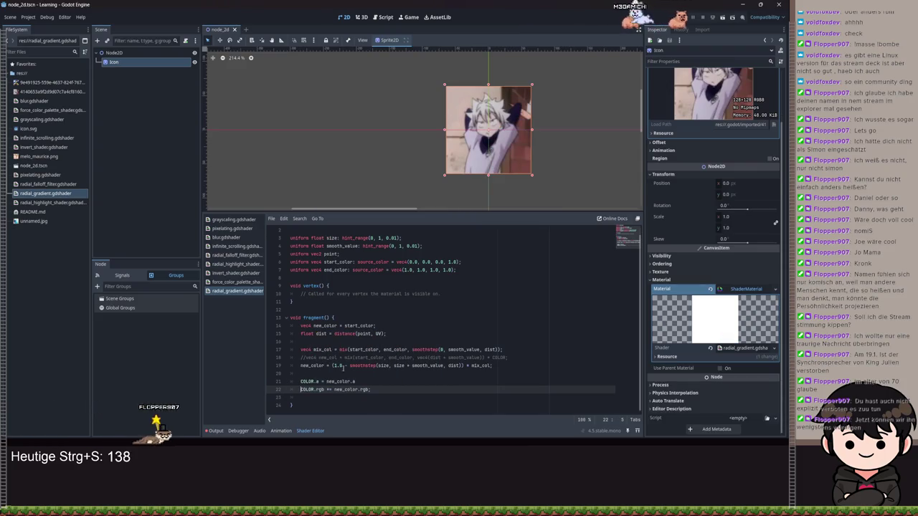
click(369, 382)
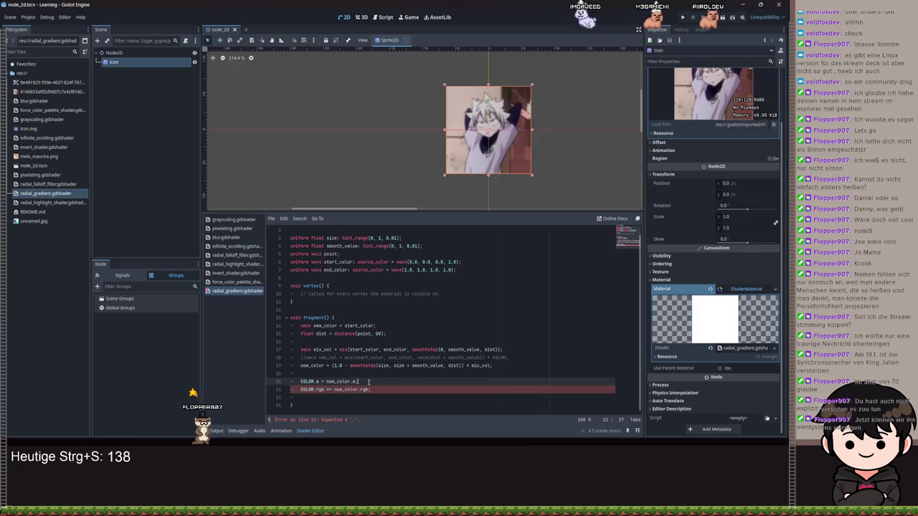
Step: Add the missing semicolon, delete the COLOR.a line, and save the shader
text(;)
key(ctrl+s)
mouse_move(744, 371)
mouse_down()
mouse_move(720, 371)
mouse_move(775, 369)
mouse_move(773, 384)
mouse_move(782, 388)
mouse_up()
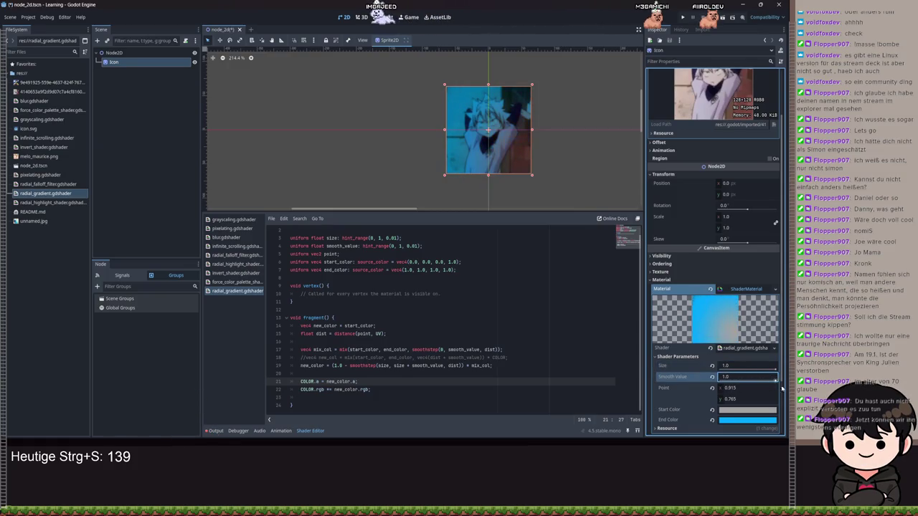
key(BackSpace)
key(BackSpace)
key(BackSpace)
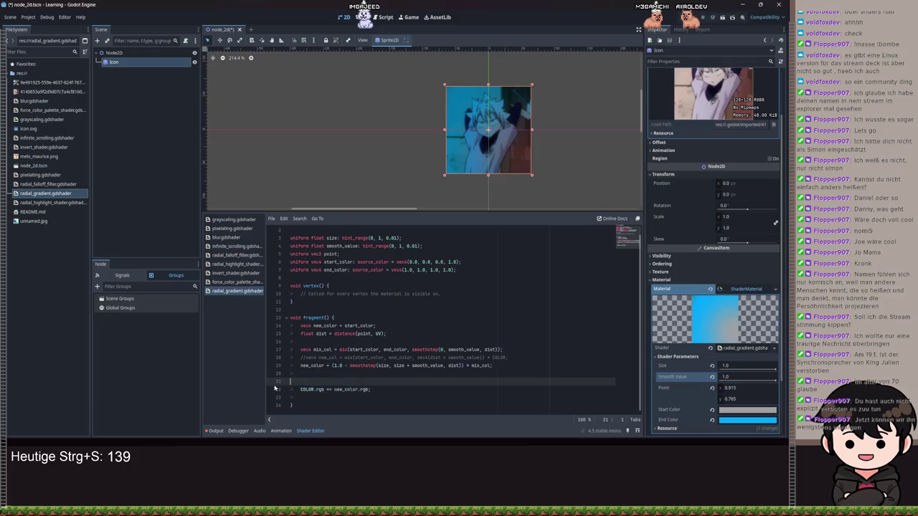
key(ctrl+s)
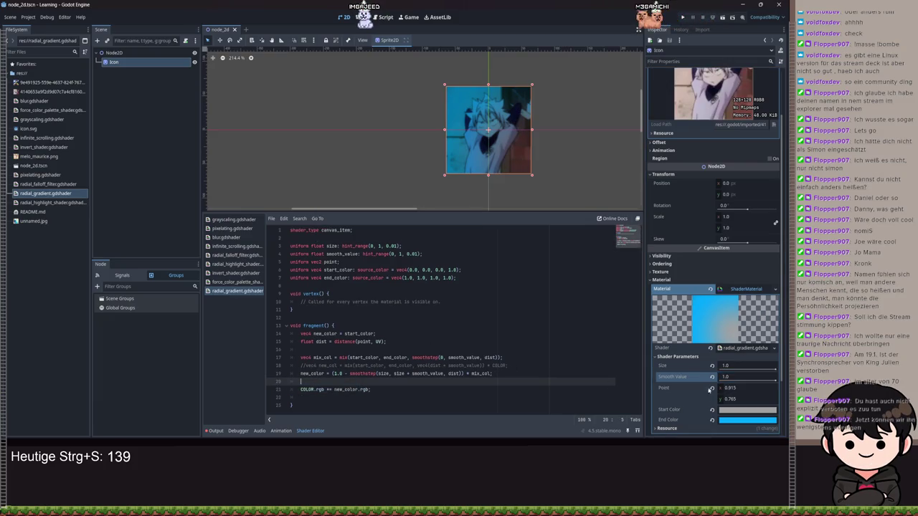
Step: Set Point to 0.5, 0.5 and Size to 0.0, then open a new line after line 20
mouse_move(772, 381)
mouse_down()
mouse_move(719, 387)
mouse_move(771, 378)
mouse_move(720, 370)
mouse_move(753, 369)
mouse_move(663, 368)
mouse_move(712, 367)
mouse_up()
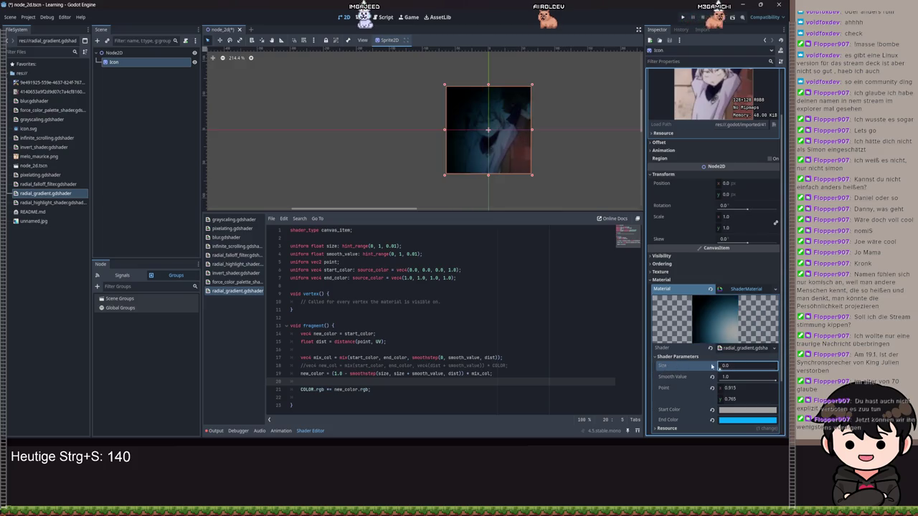
click(732, 388)
text(5)
key(Tab)
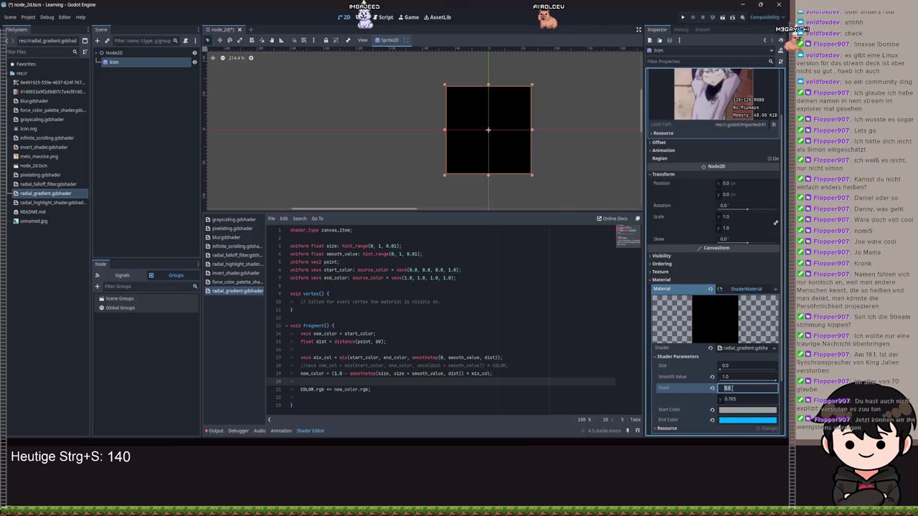
key(Tab)
text(.5)
key(Return)
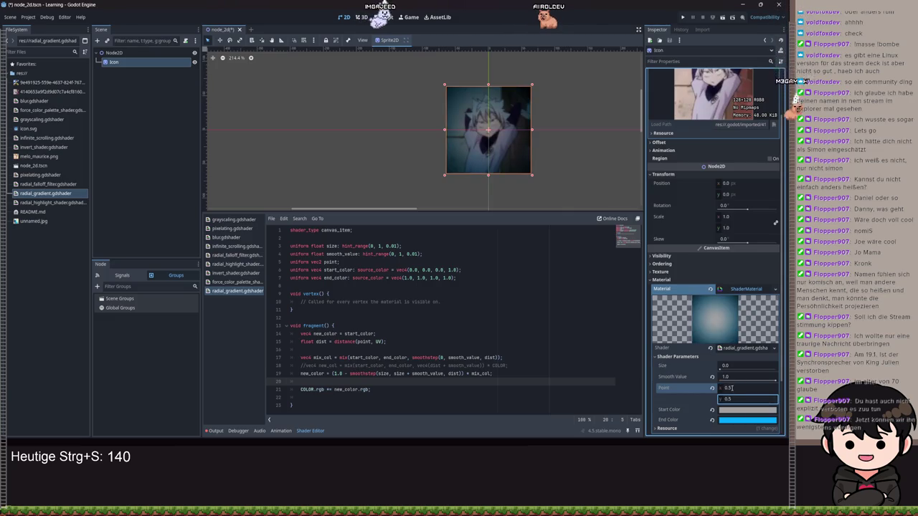
scroll(525, 183, up, 2)
mouse_move(719, 369)
mouse_down()
mouse_move(739, 368)
mouse_move(660, 366)
mouse_up()
mouse_move(739, 366)
mouse_down()
mouse_move(760, 367)
mouse_move(724, 367)
mouse_move(771, 366)
mouse_move(776, 326)
mouse_move(705, 337)
mouse_up()
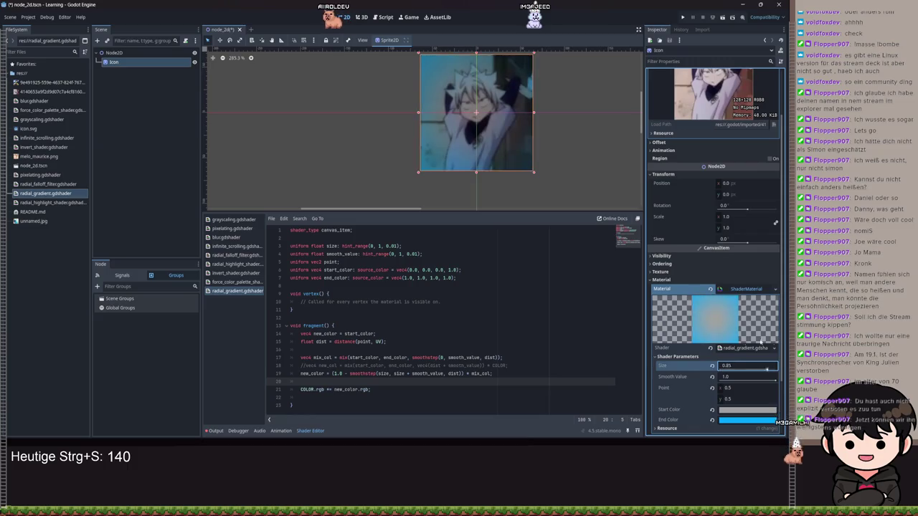
click(329, 378)
key(Return)
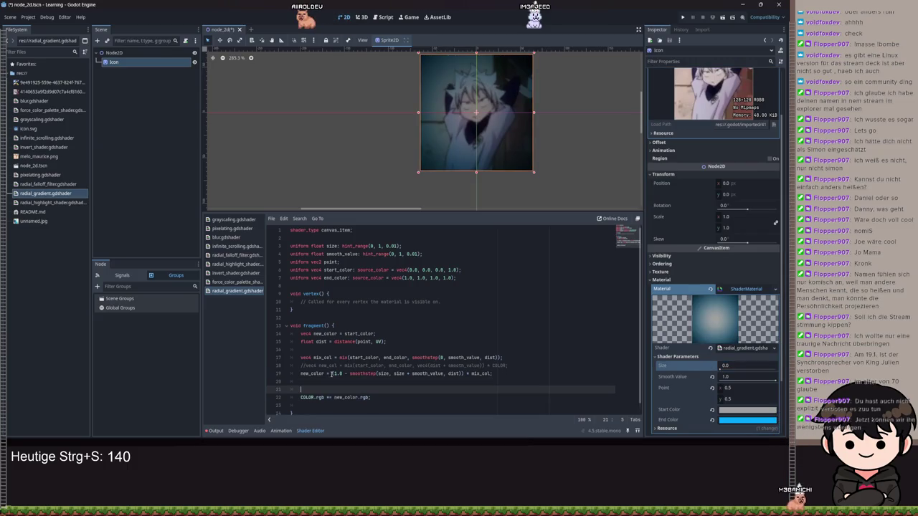
Step: Restore COLOR.a = new_color.a; and set Size 0.39, Smooth Value 0.0 for a hard-edged blue circle
text(COLOR.)
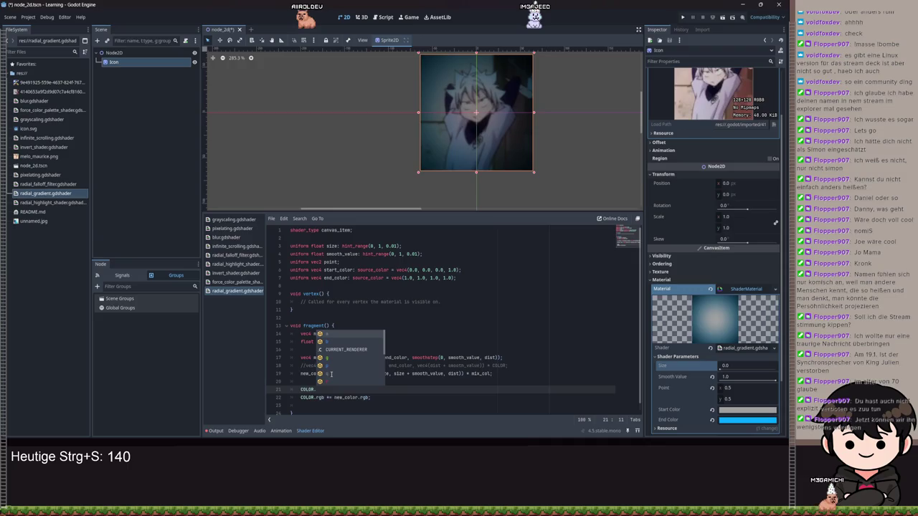
text(a = n)
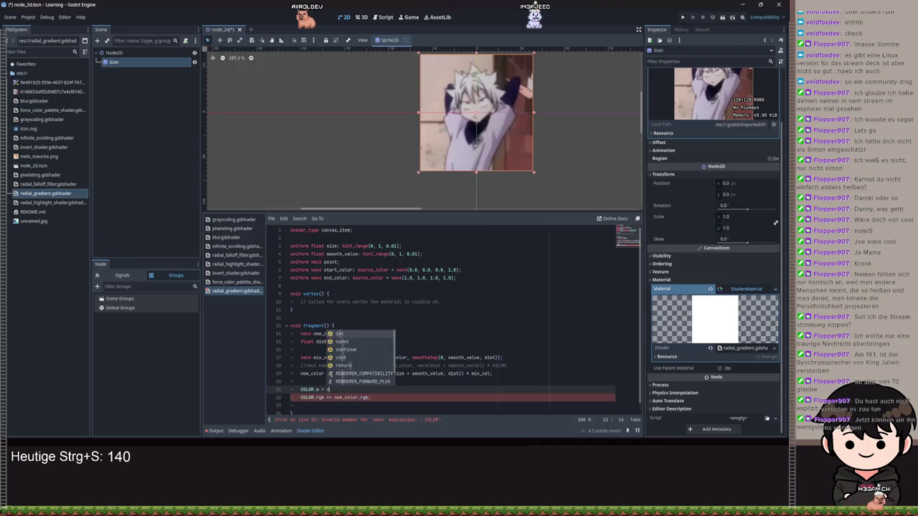
text(ew_color.a;)
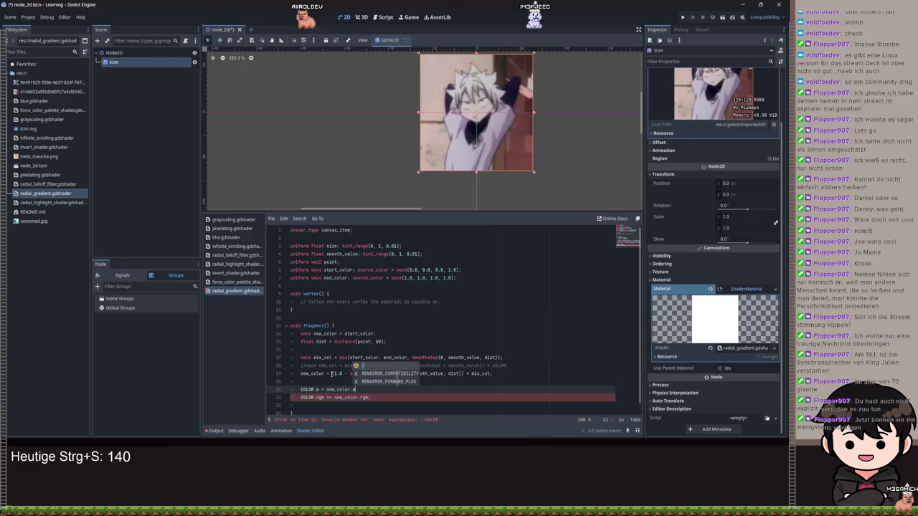
mouse_move(721, 368)
mouse_down()
mouse_move(765, 371)
mouse_move(710, 369)
mouse_up()
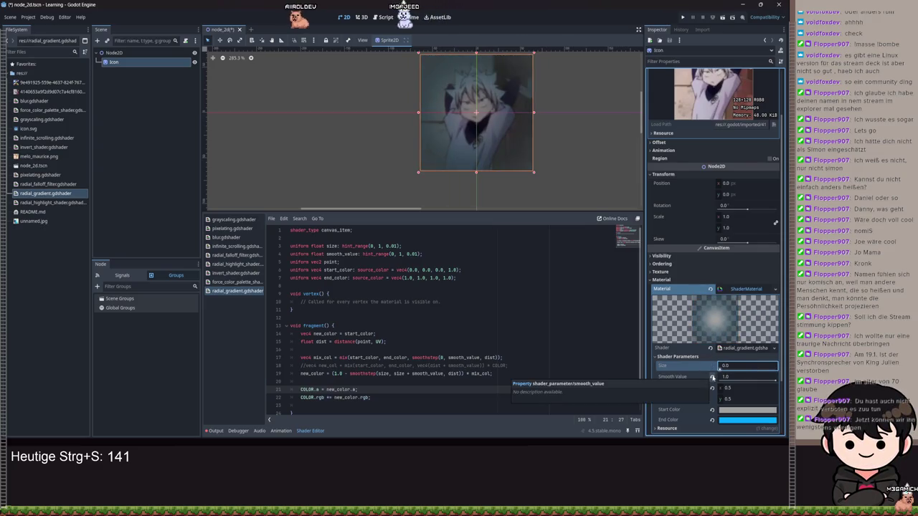
click(775, 379)
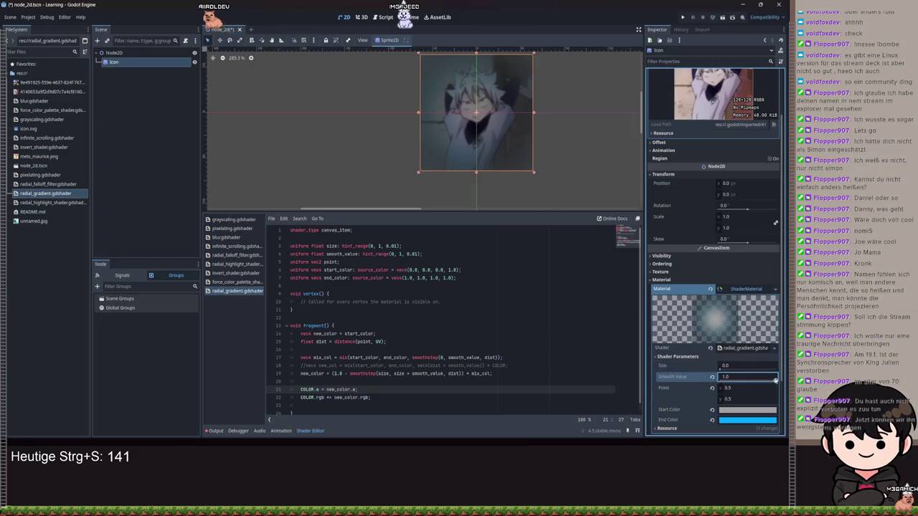
mouse_move(766, 382)
mouse_down()
mouse_move(752, 382)
mouse_move(706, 325)
mouse_move(753, 326)
mouse_up()
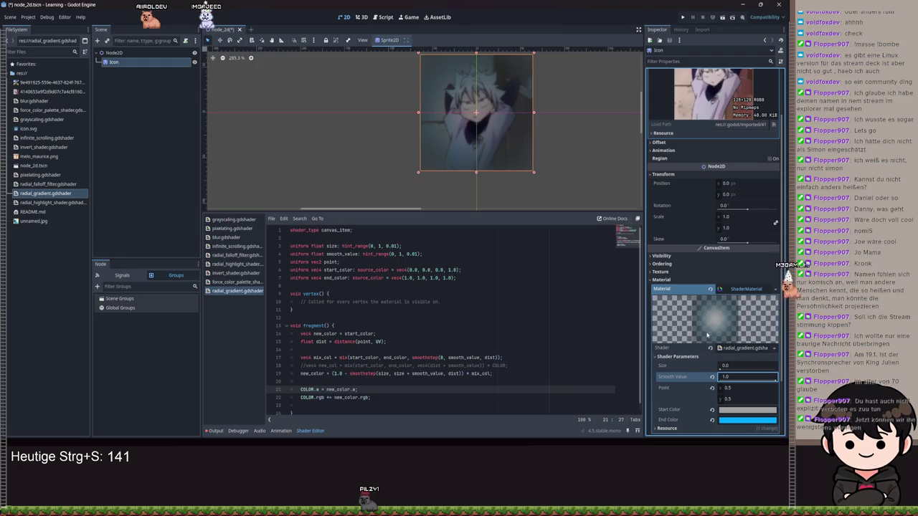
mouse_move(719, 368)
mouse_down()
mouse_move(779, 369)
mouse_move(699, 390)
mouse_up()
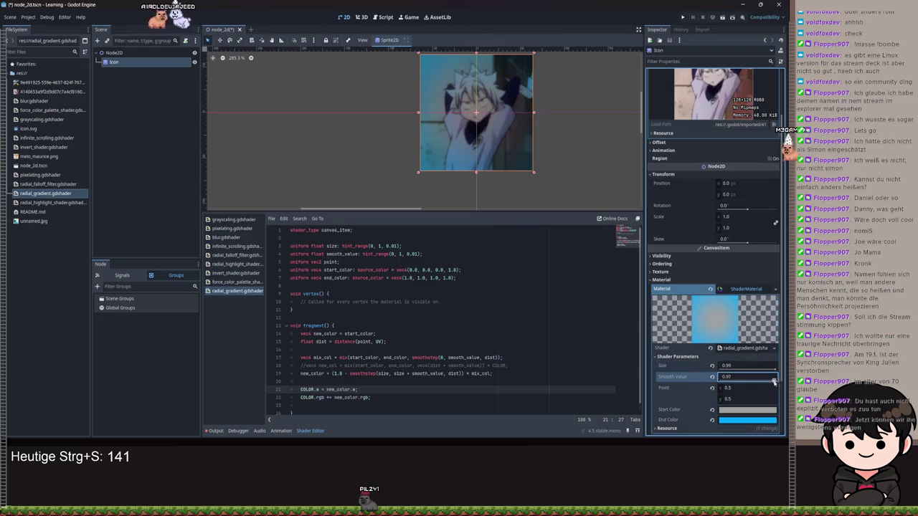
mouse_move(776, 368)
mouse_down()
mouse_move(733, 375)
mouse_move(746, 374)
mouse_up()
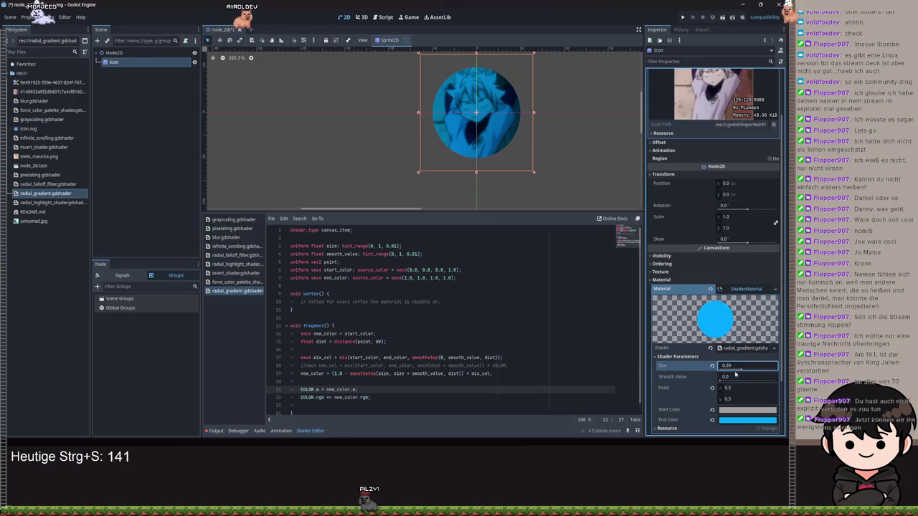
click(721, 412)
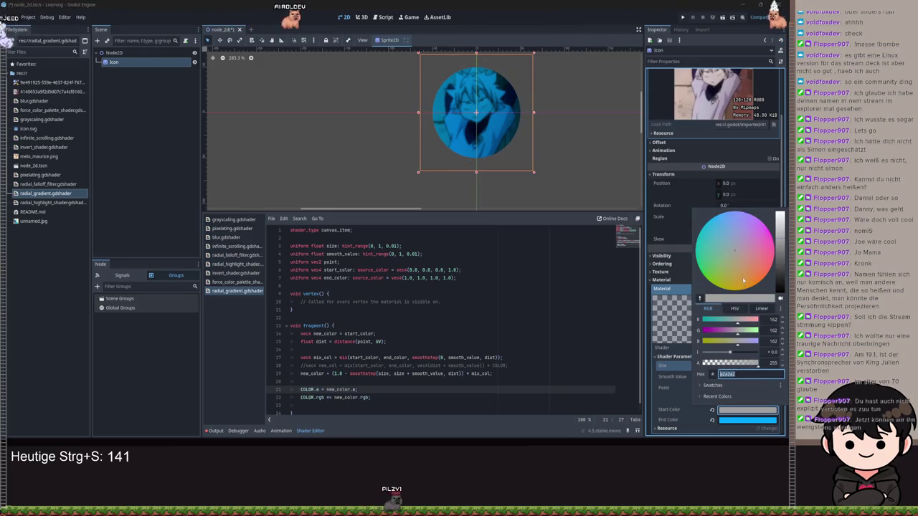
Step: Choose a gold Start Color and lavender-blue End Color, and raise Smooth Value toward 0.65
click(717, 276)
click(744, 421)
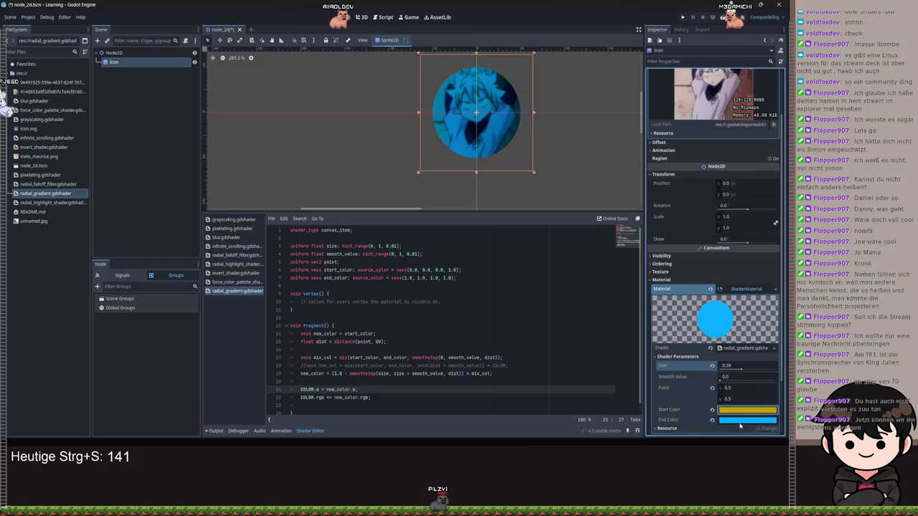
click(744, 422)
click(724, 247)
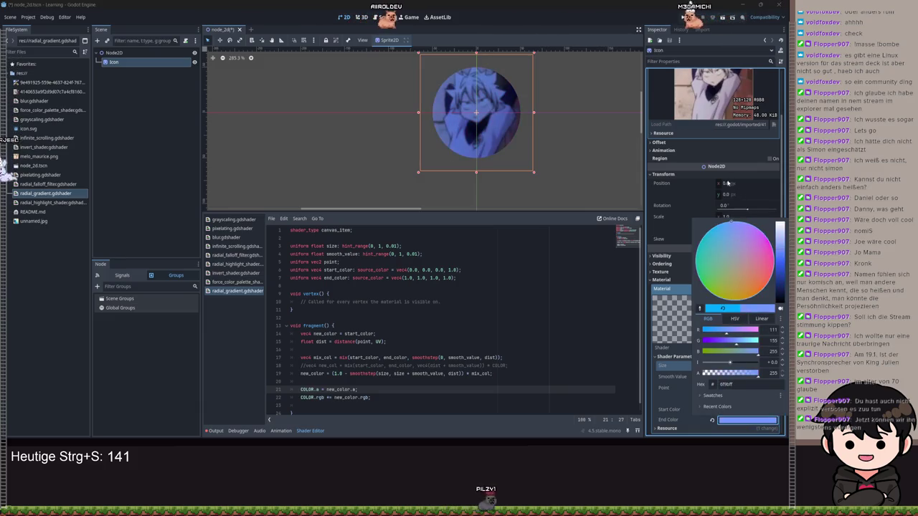
drag(290, 382, 546, 332)
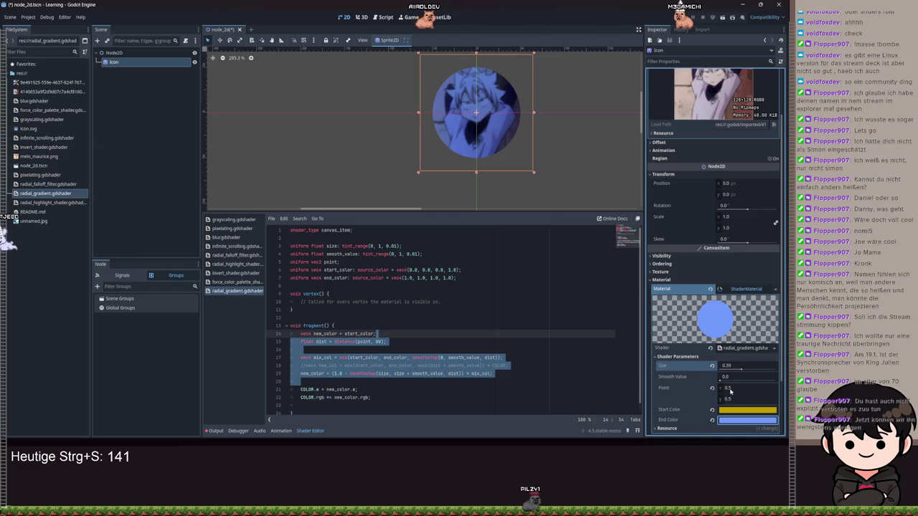
mouse_move(720, 381)
mouse_down()
mouse_move(766, 379)
mouse_move(721, 367)
mouse_move(775, 367)
mouse_move(769, 380)
mouse_up()
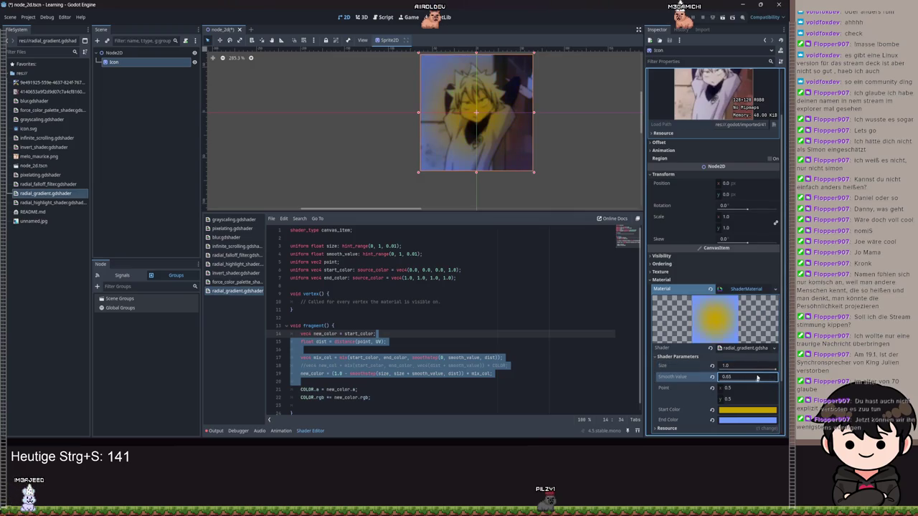
Step: Clear the text selection in the shader code editor
click(540, 327)
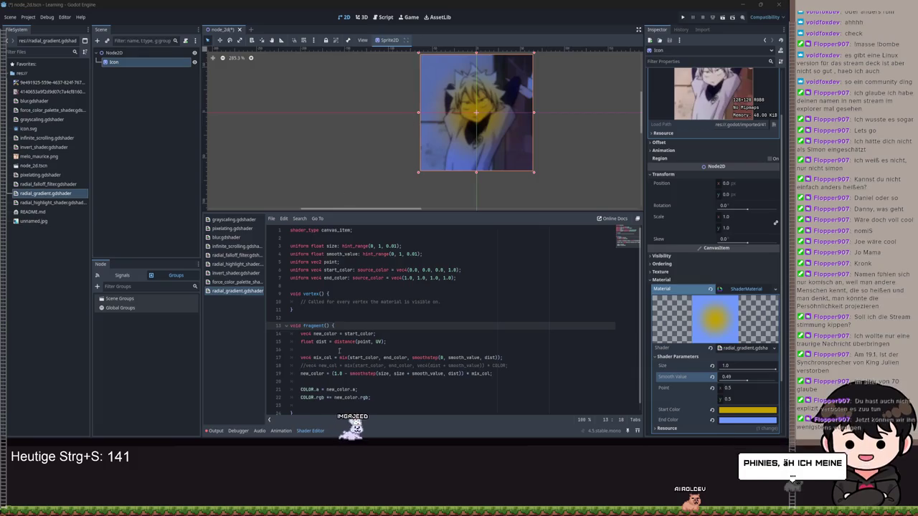
Step: Keep Size at 1.0 and set Smooth Value to 0.0 for a flat lavender-blue tint
scroll(522, 114, up, 1)
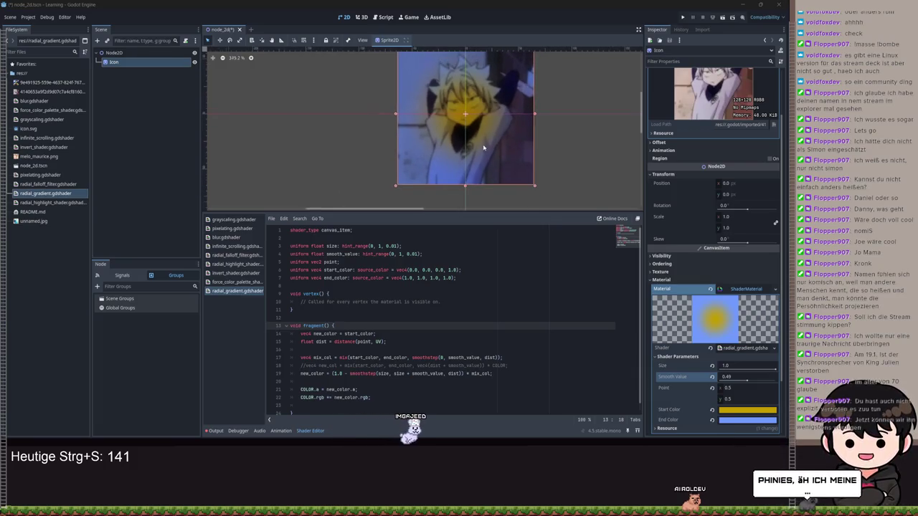
scroll(526, 173, up, 1)
scroll(713, 144, up, 2)
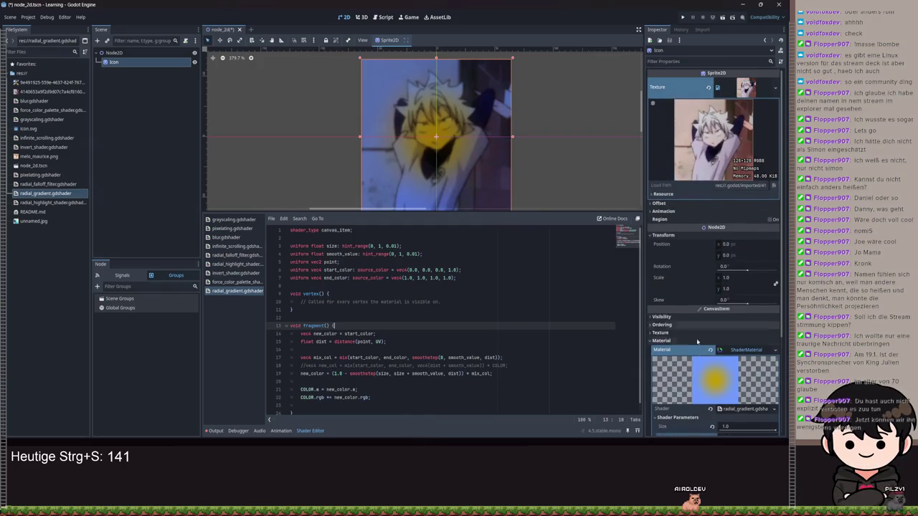
scroll(774, 388, down, 2)
mouse_move(774, 387)
mouse_down()
mouse_move(745, 387)
mouse_move(787, 395)
mouse_up()
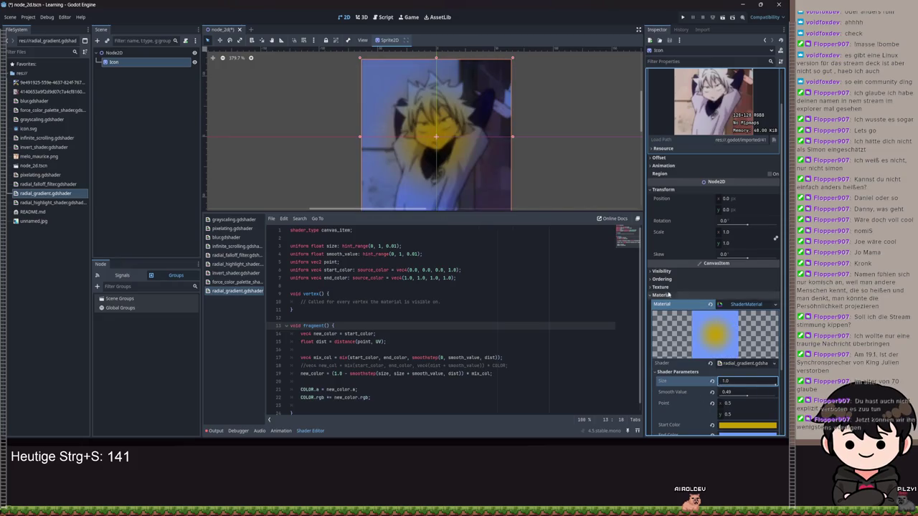
scroll(753, 373, down, 2)
drag(745, 352, 739, 351)
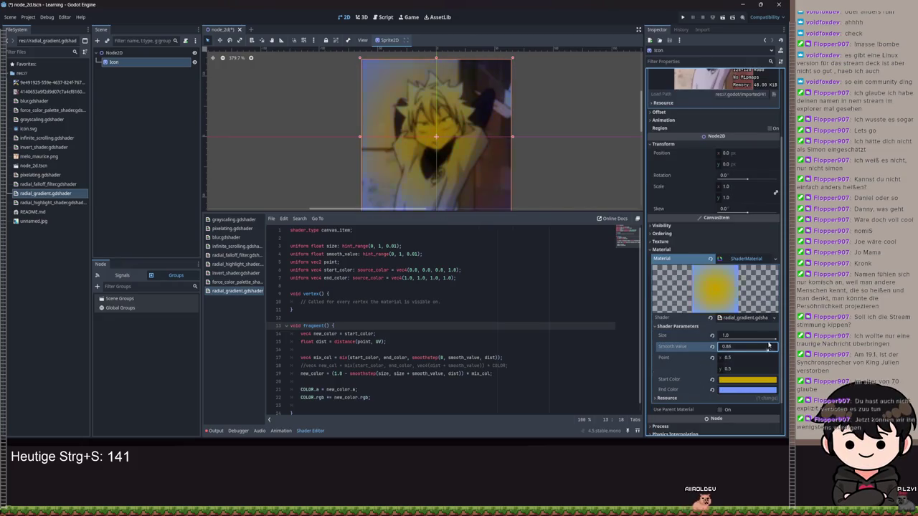
key(BackSpace)
key(Return)
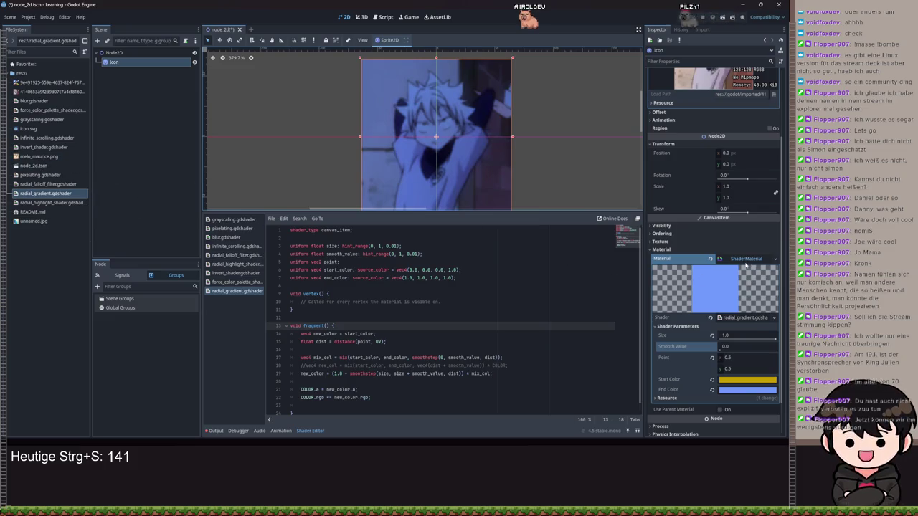
Step: Create a new distortion.gdshader in the sprite material's Shader field
right_click(760, 283)
click(751, 363)
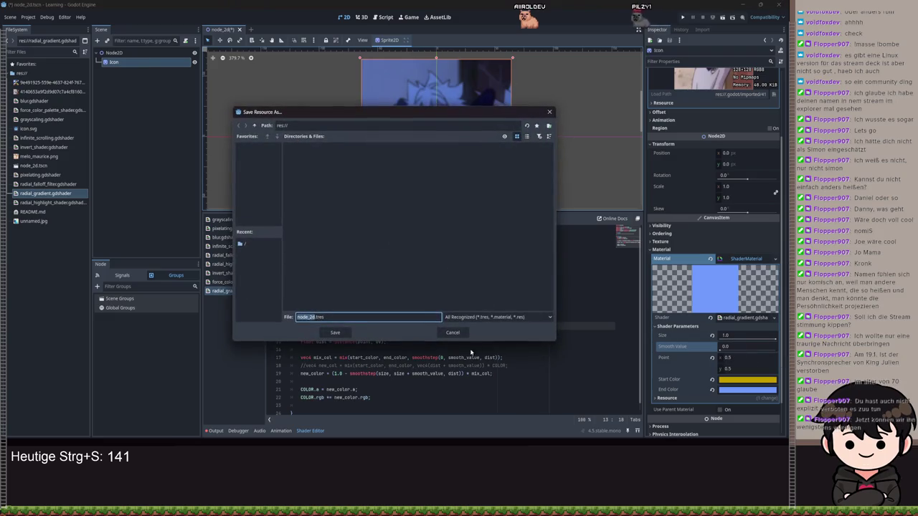
click(453, 332)
right_click(733, 320)
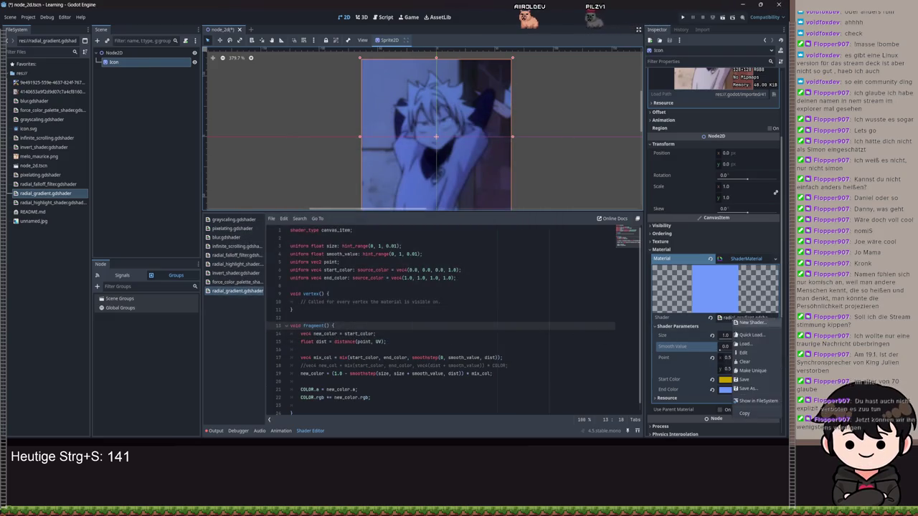
click(743, 323)
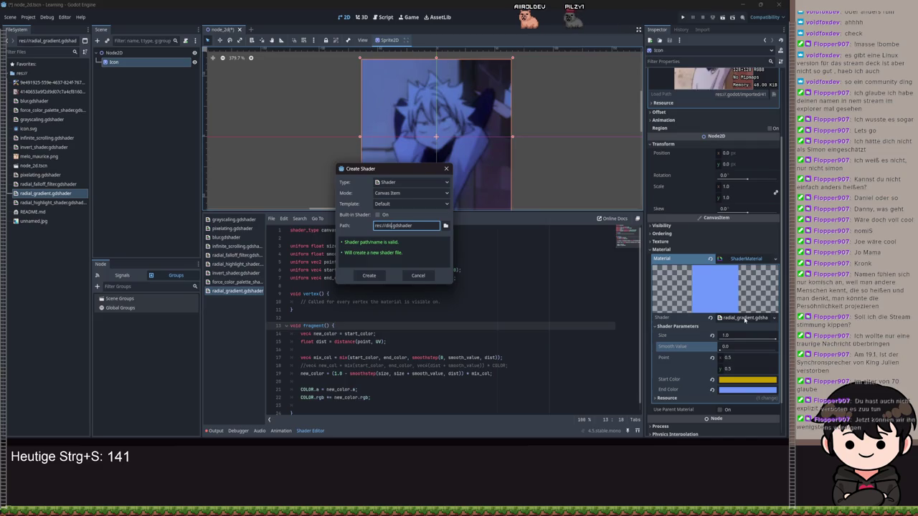
key(Return)
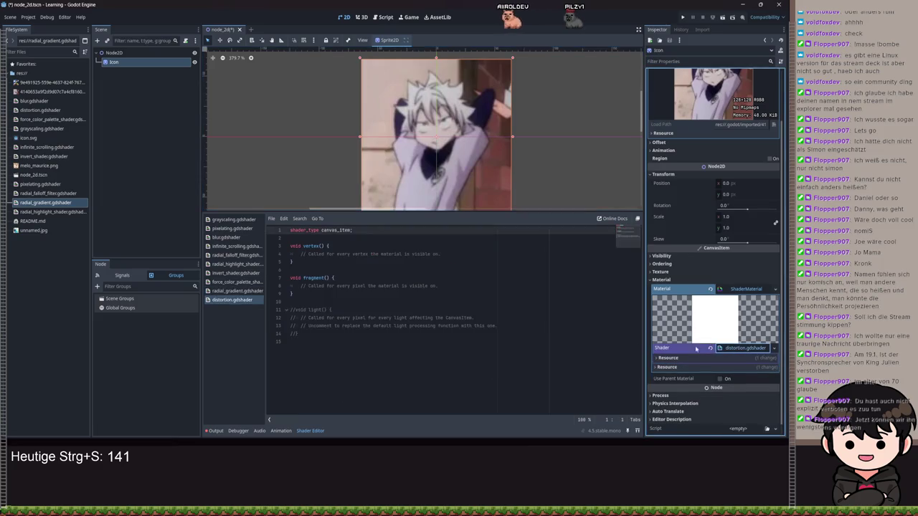
Step: Delete the commented light() block and the vertex() function, leaving only fragment()
drag(305, 342, 294, 301)
key(BackSpace)
click(455, 254)
mouse_move(456, 255)
mouse_down()
mouse_move(281, 259)
mouse_move(350, 230)
mouse_up()
key(BackSpace)
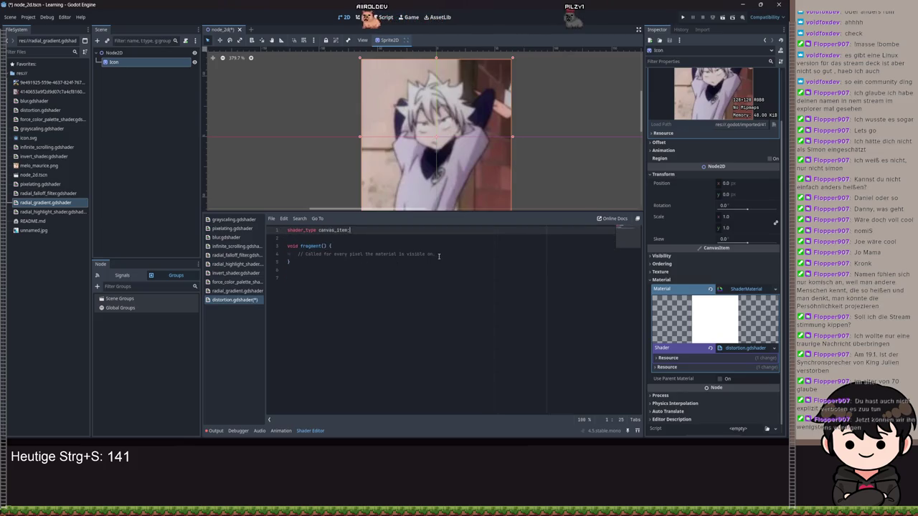
Step: Replace the placeholder comment in fragment() with vec2 uv = UV; and save
drag(439, 256, 296, 254)
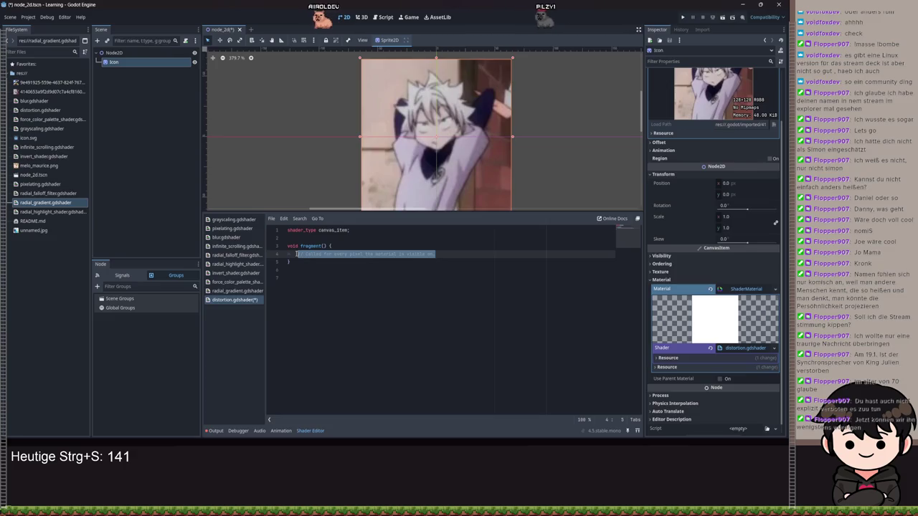
key(BackSpace)
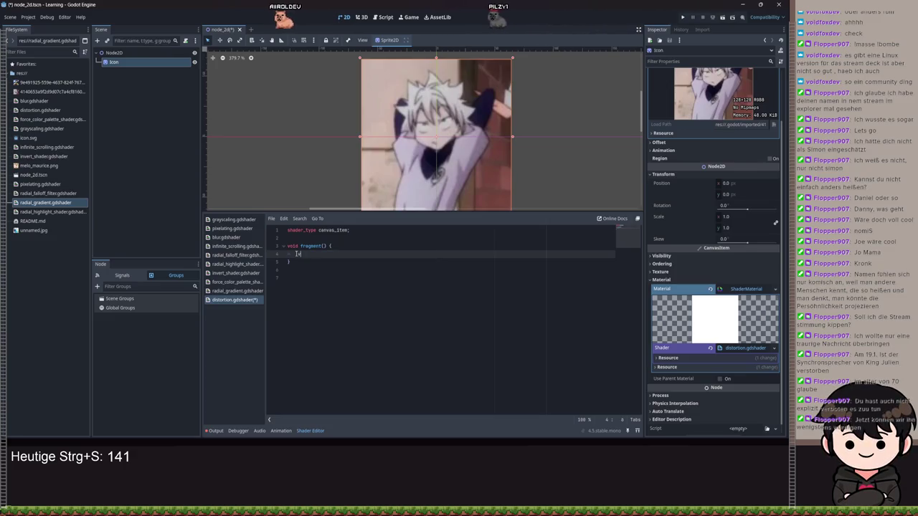
text(vec2 uv = UV;)
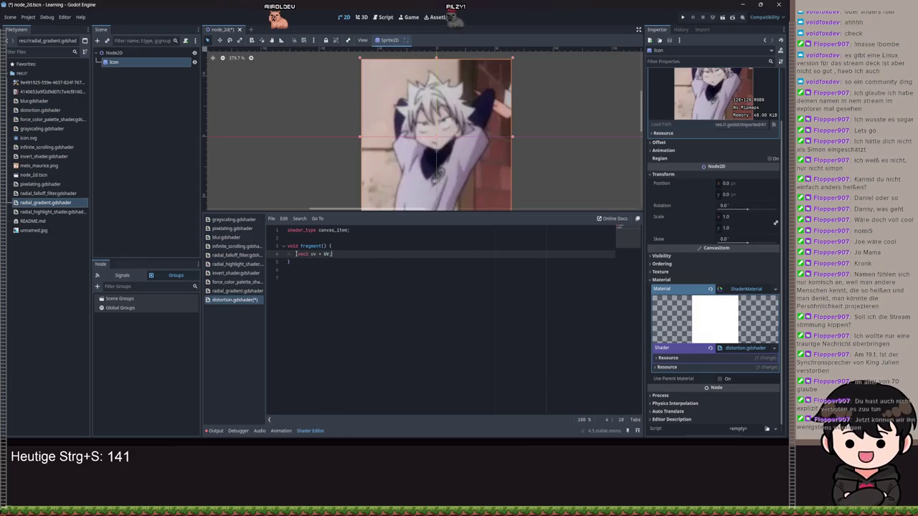
key(Return)
key(Return)
key(ctrl+s)
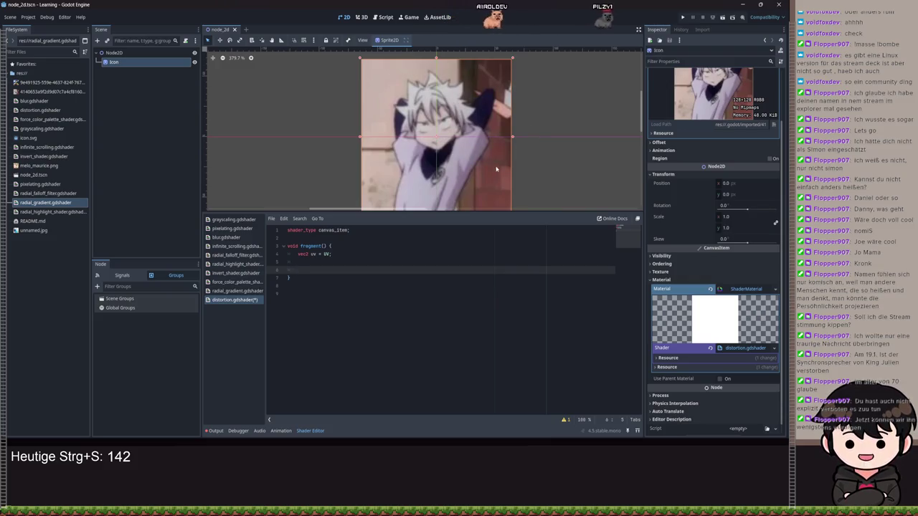
Step: Pan and zoom the viewport to recentre the sprite, then return to line 5
scroll(444, 154, down, 1)
scroll(444, 154, down, 2)
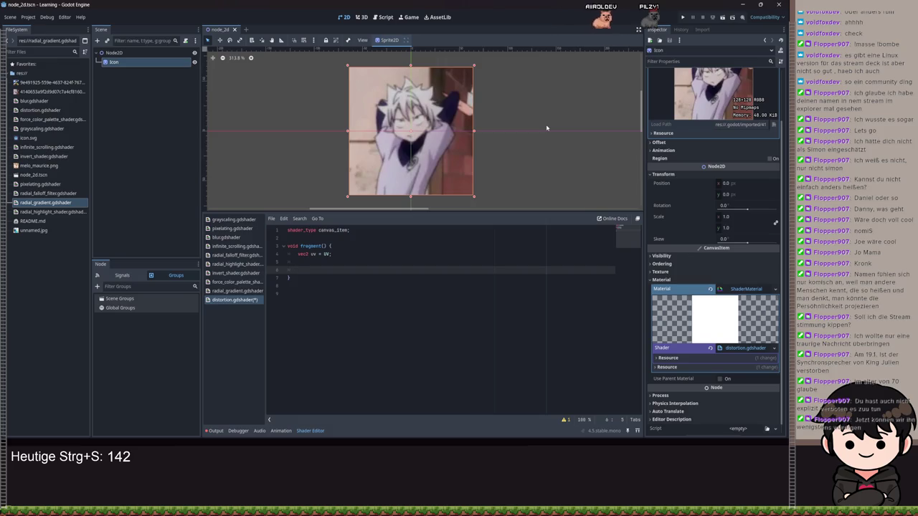
drag(488, 131, 538, 135)
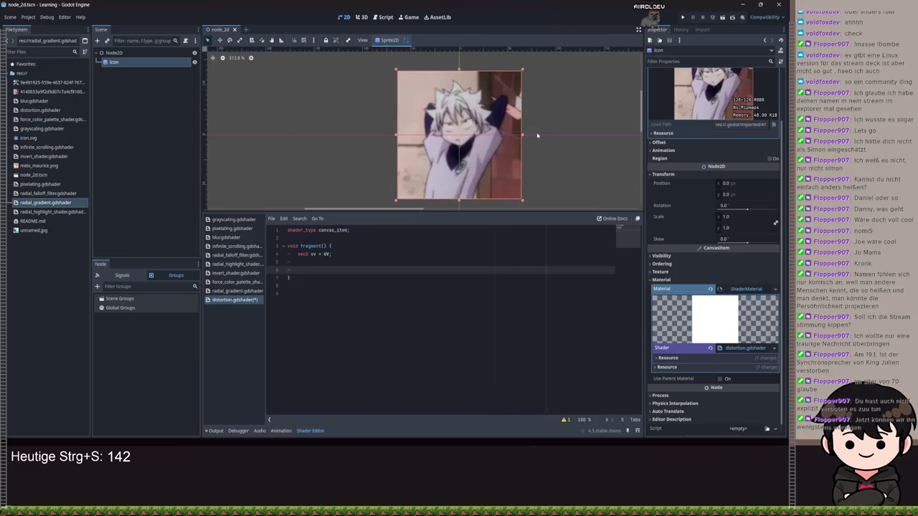
scroll(465, 103, up, 8)
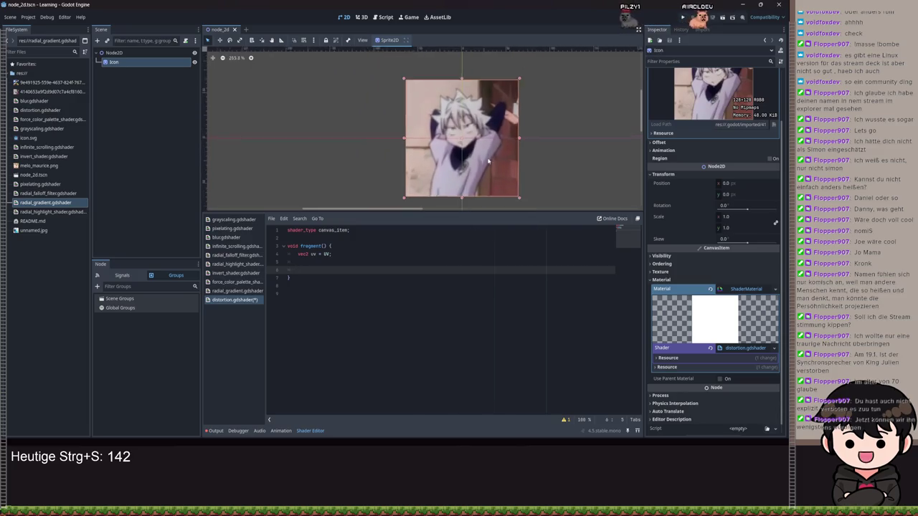
scroll(465, 103, down, 7)
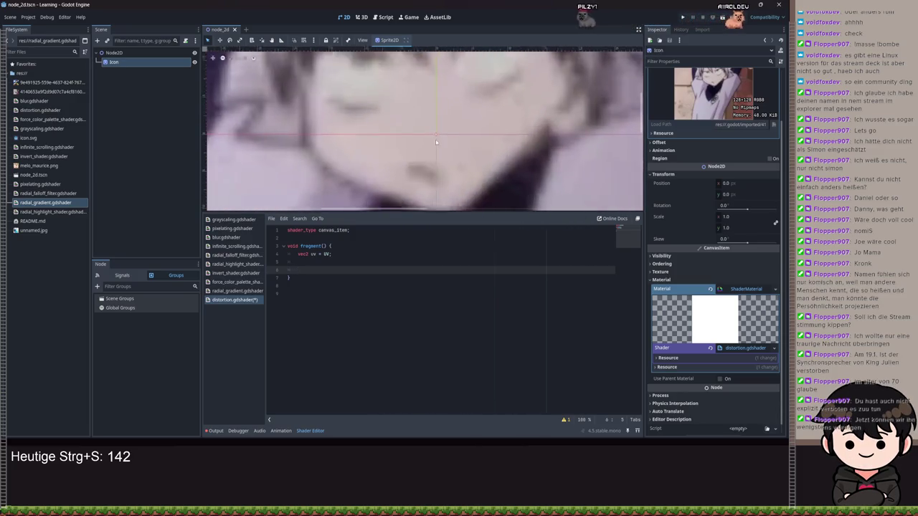
click(323, 265)
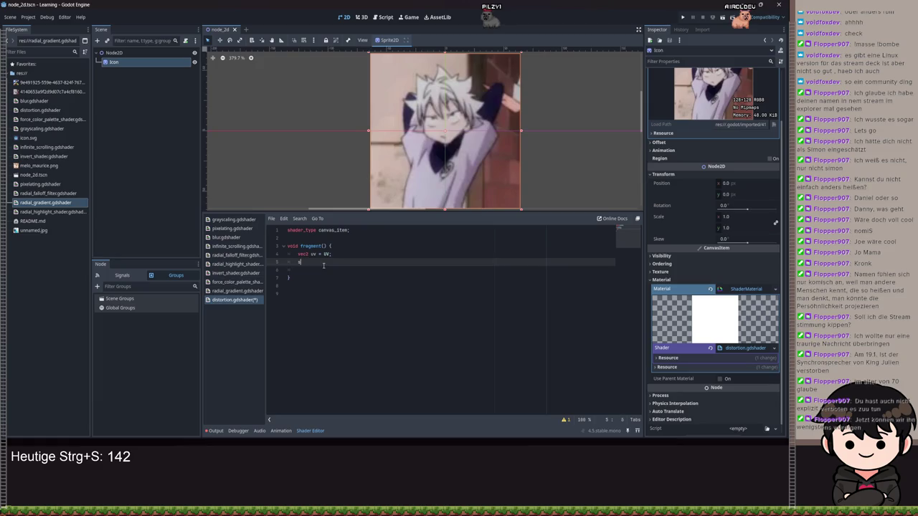
Step: Write the UV offset line uv = uv + sin(TIME); in fragment()
text(ex)
key(Down)
key(Return)
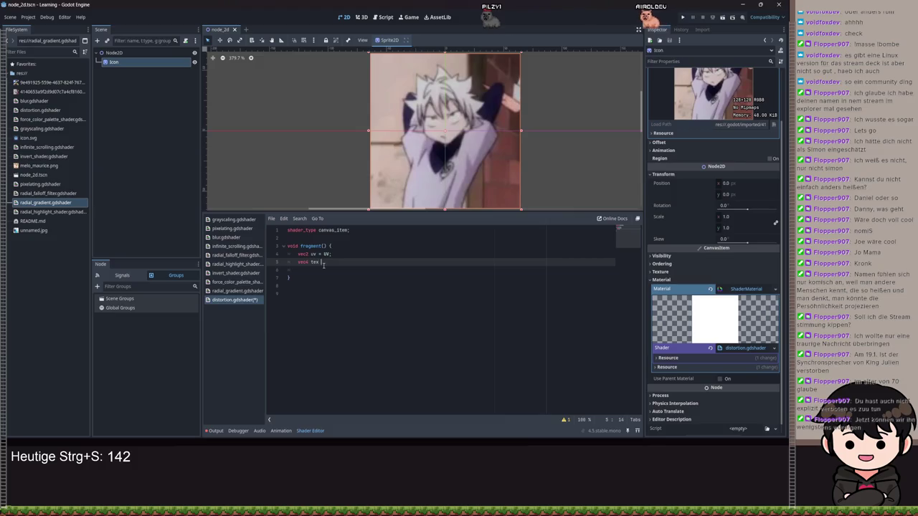
text(= tex)
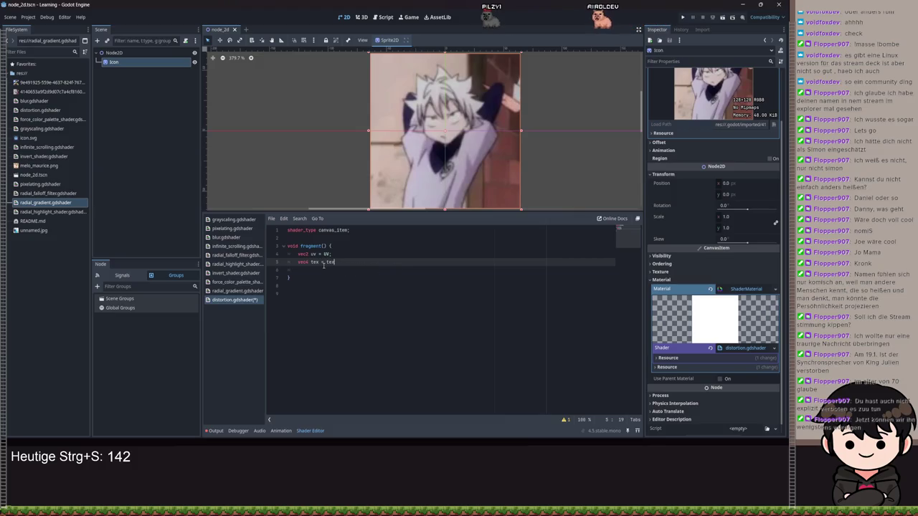
key(ctrl+z)
key(ctrl+z)
key(ctrl+z)
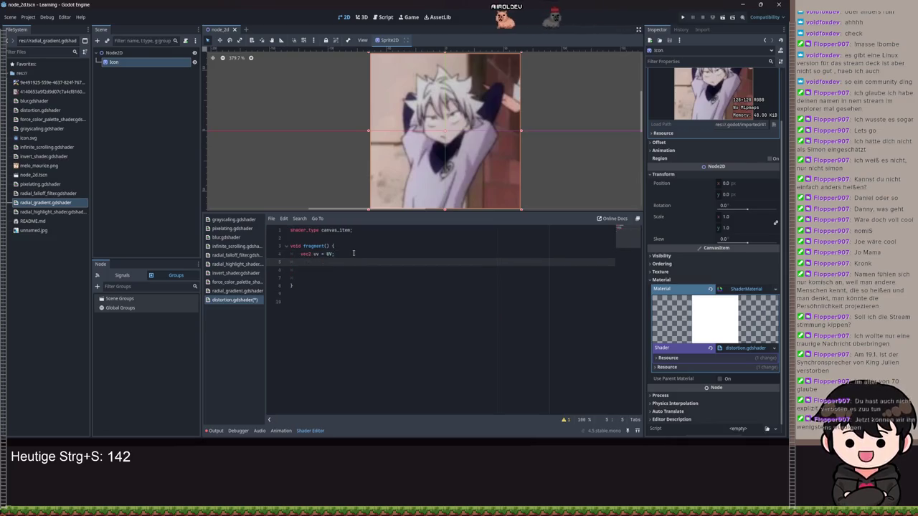
text(vv = )
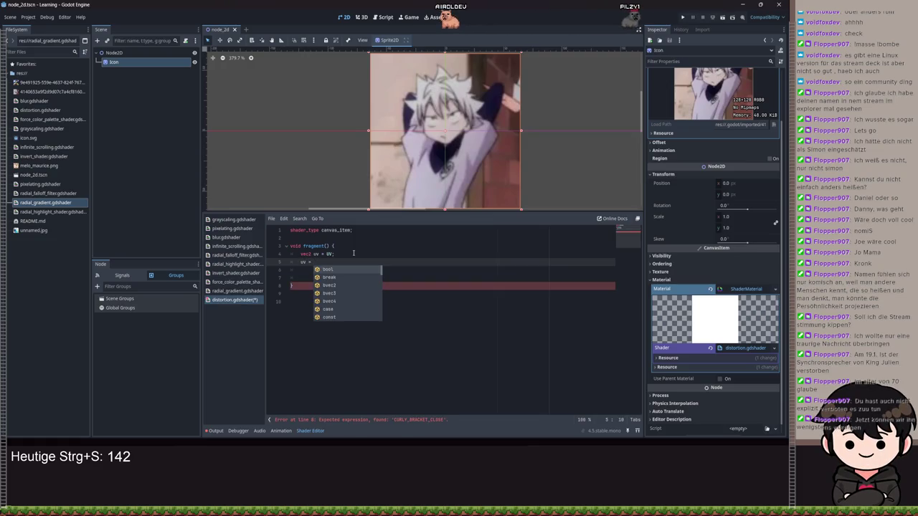
text(uv * sin(TIME);)
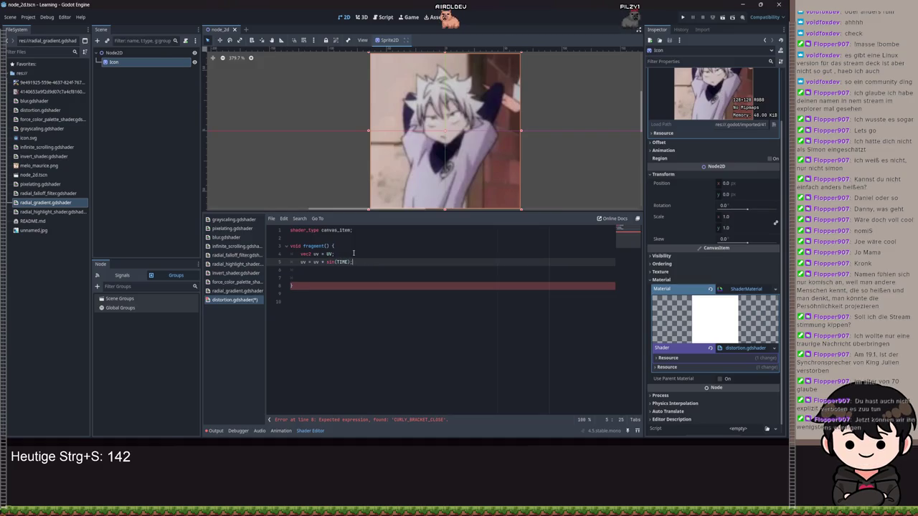
key(Return)
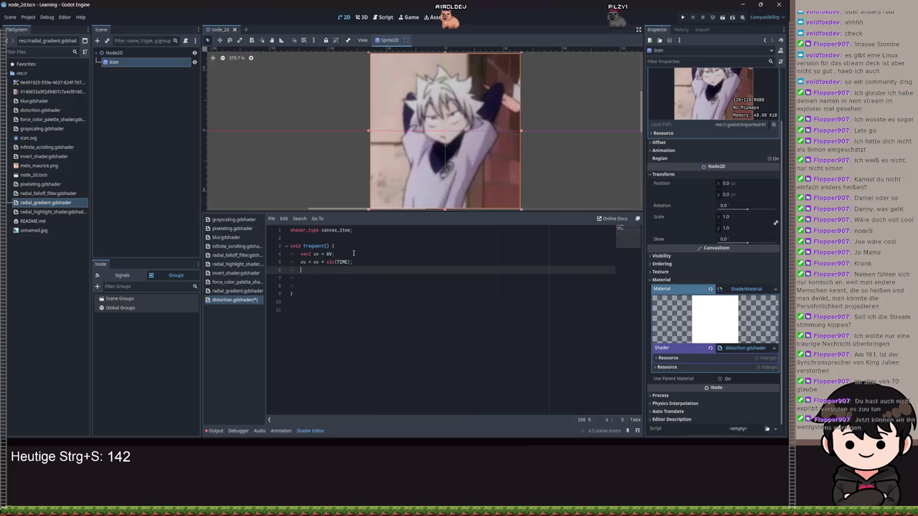
Step: Sample TEXTURE at uv into vec4 tex, write COLOR = tex;, and save
text(vec4 u)
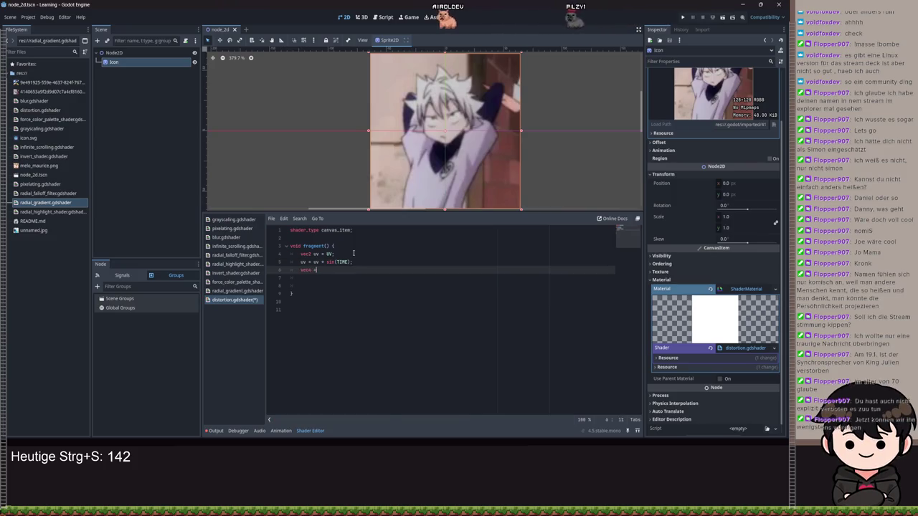
text(4 =)
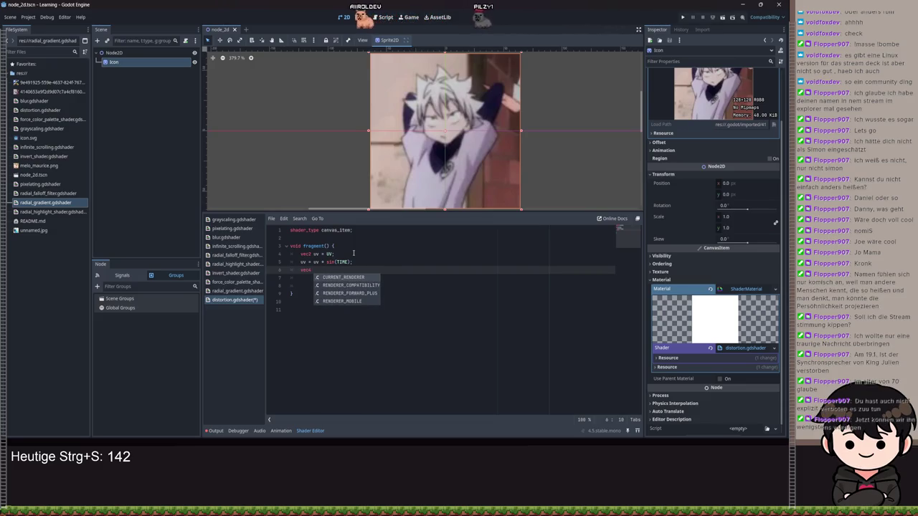
text(t)
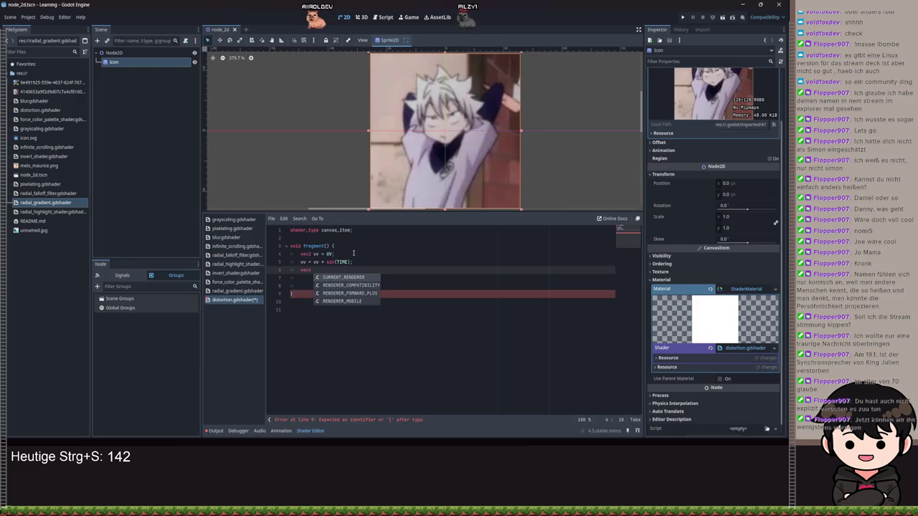
text(tex)
text( = T)
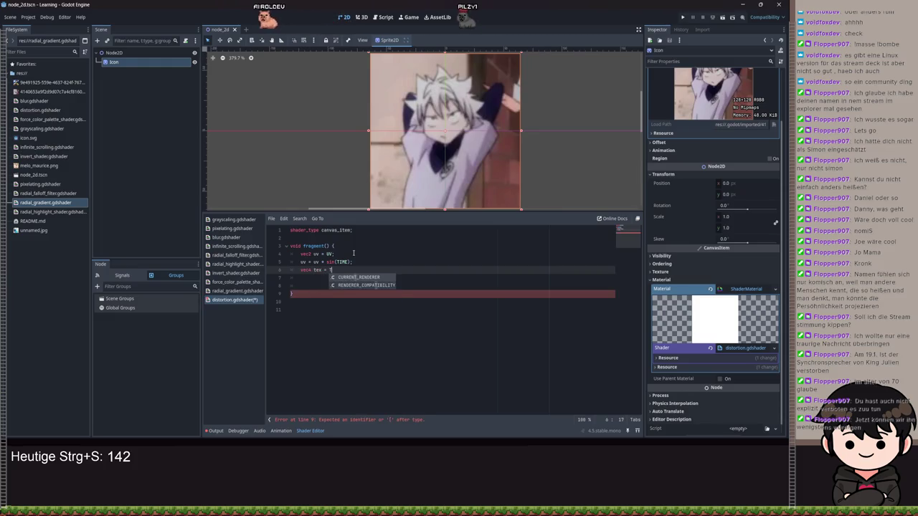
key(BackSpace)
key(BackSpace)
text(tex)
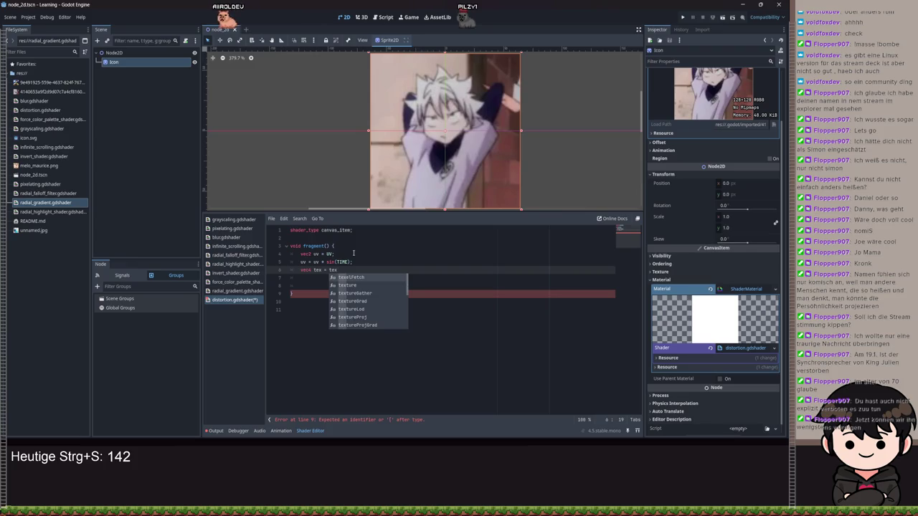
key(Down)
key(Return)
text(XTURE, uv);)
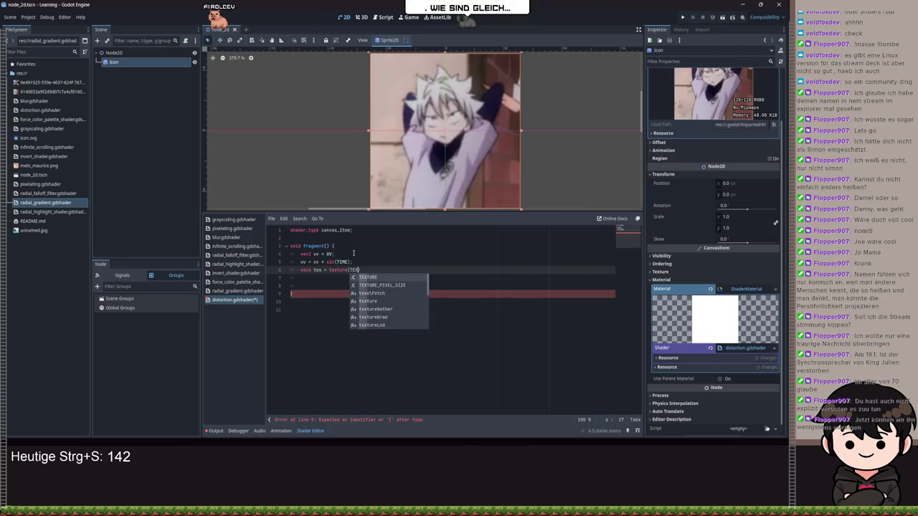
key(Return)
text(, uv);)
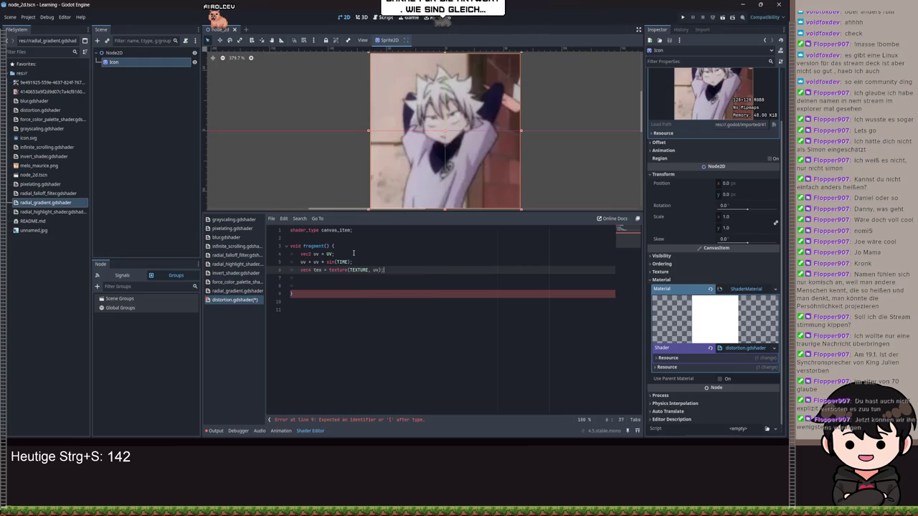
key(Return)
text(COLOR = )
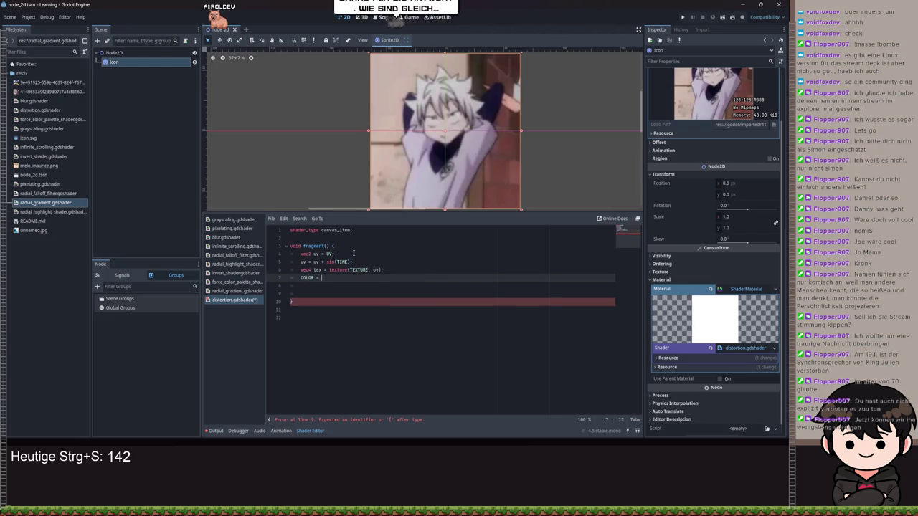
text(tex;)
key(ctrl+s)
scroll(530, 171, down, 1)
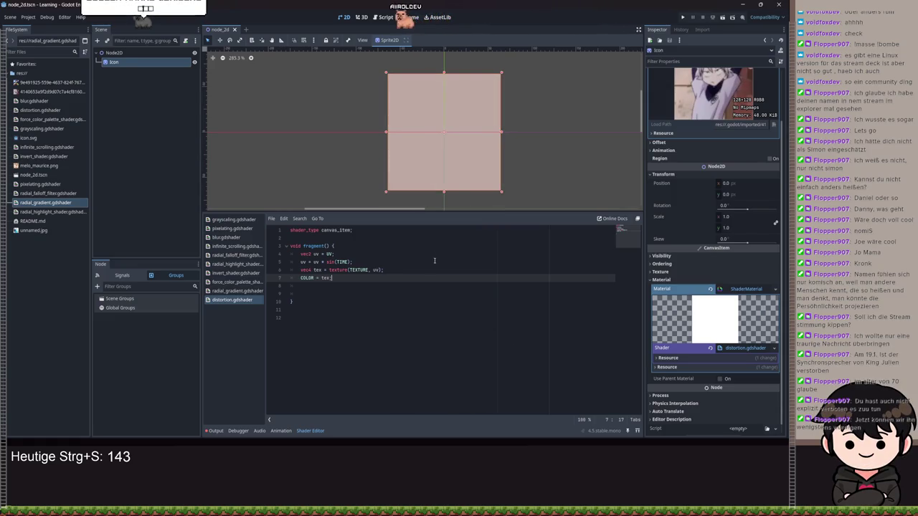
click(367, 262)
mouse_move(290, 269)
mouse_down()
mouse_move(337, 261)
mouse_move(321, 261)
mouse_up()
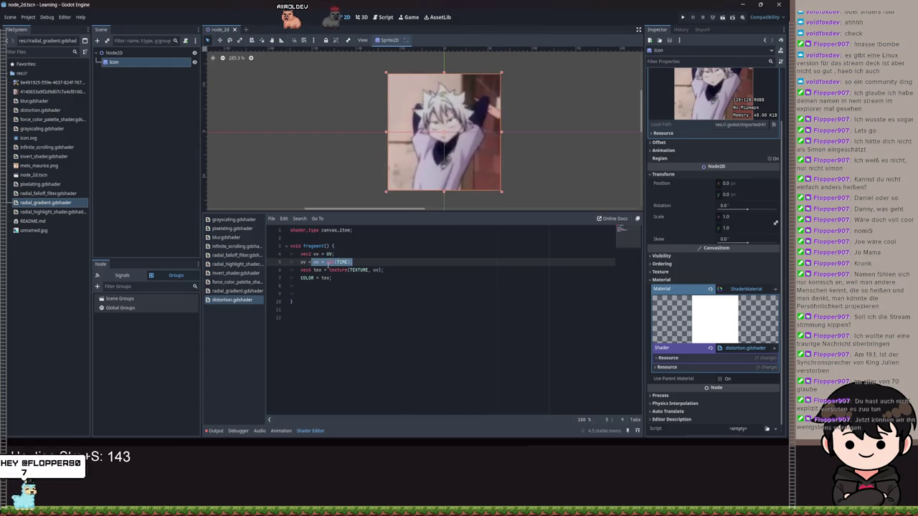
click(323, 263)
text(sin)
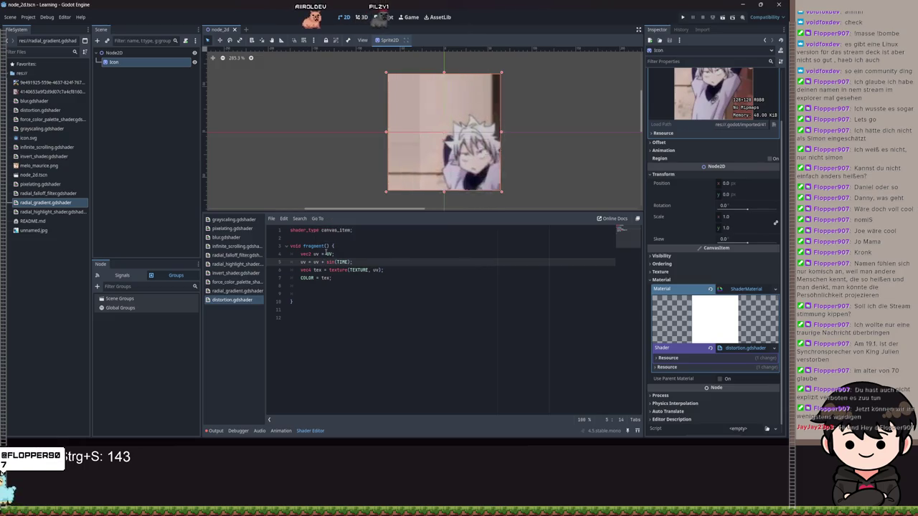
key(ctrl+s)
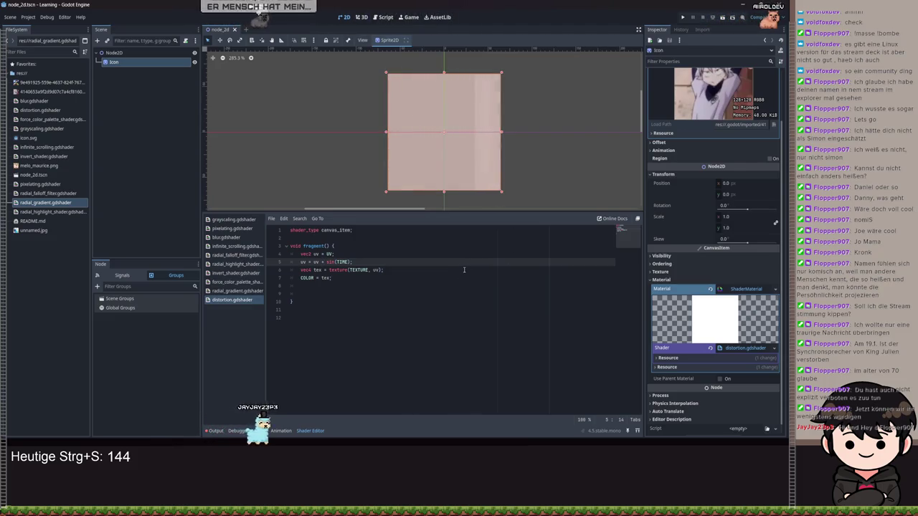
scroll(480, 175, down, 1)
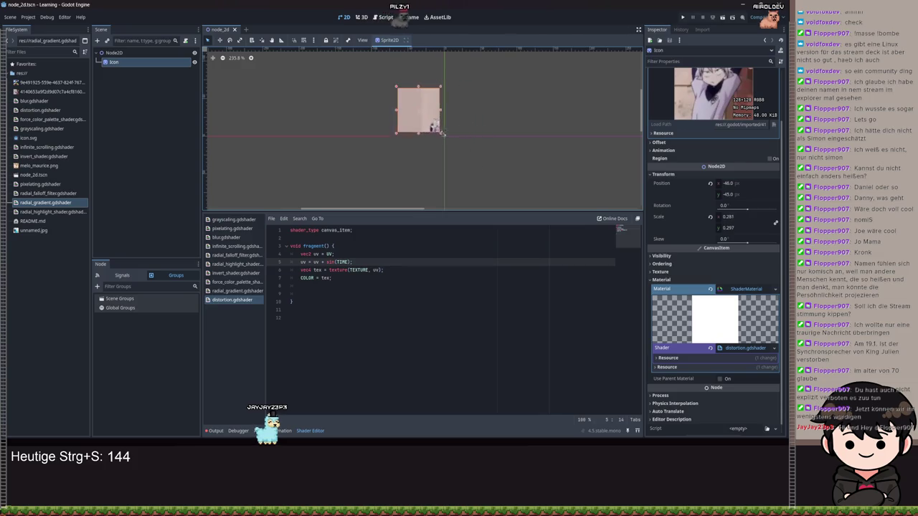
drag(440, 133, 483, 180)
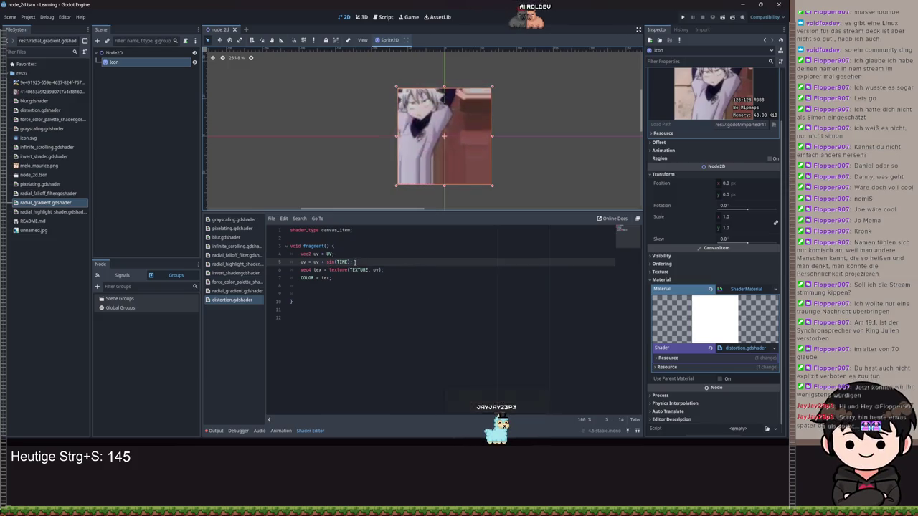
drag(351, 262, 324, 262)
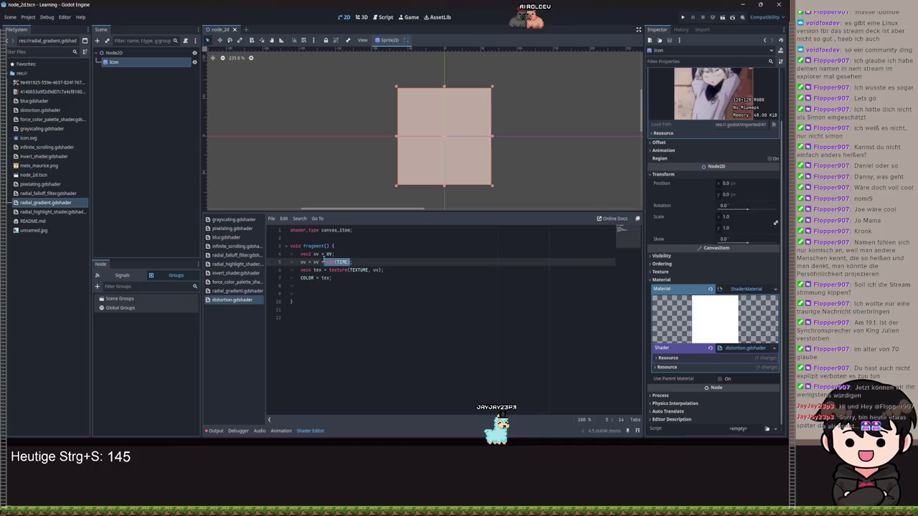
Step: Replace sin(TIME) on line 5 with vec2(0.1, 0.02) and save distortion.gdshader
key(BackSpace)
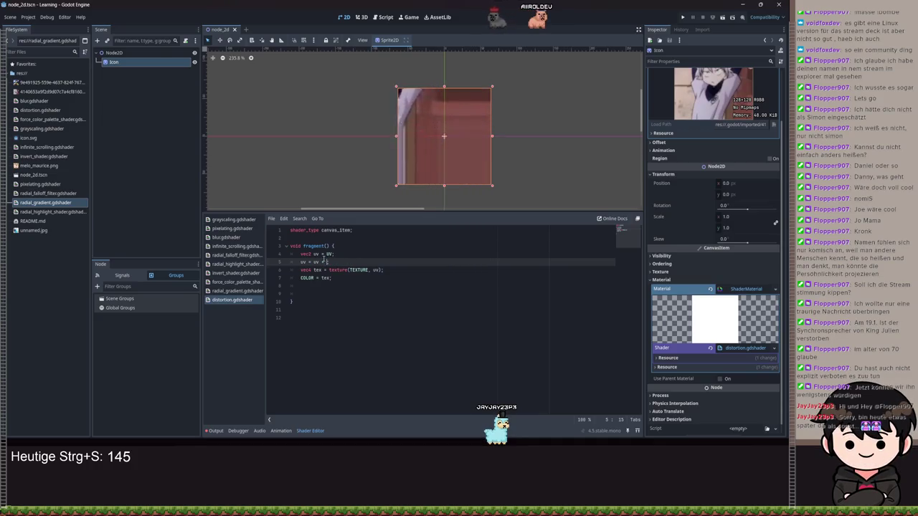
text(uv)
key(BackSpace)
key(BackSpace)
key(BackSpace)
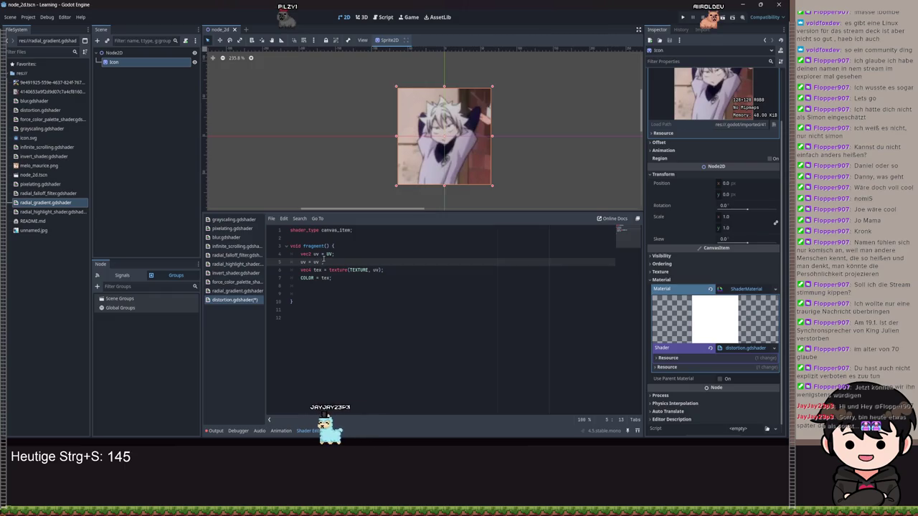
text(vec2()
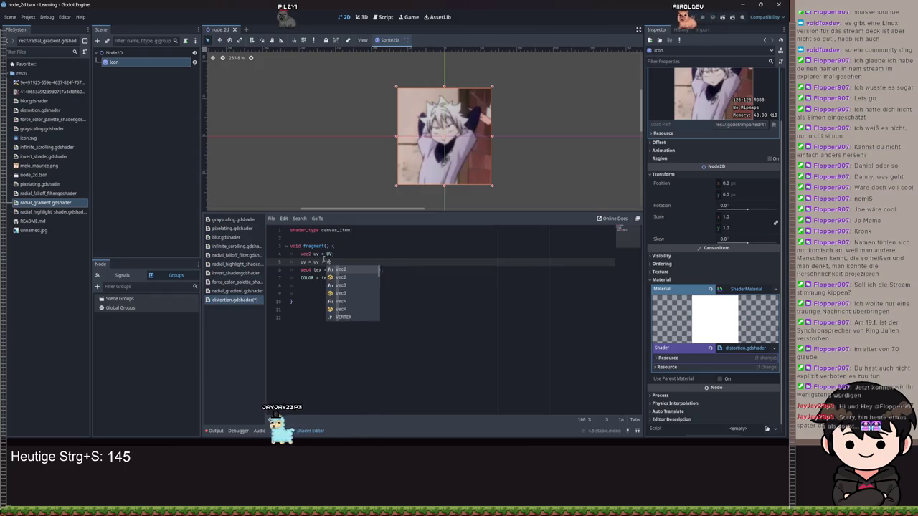
text(0.1)
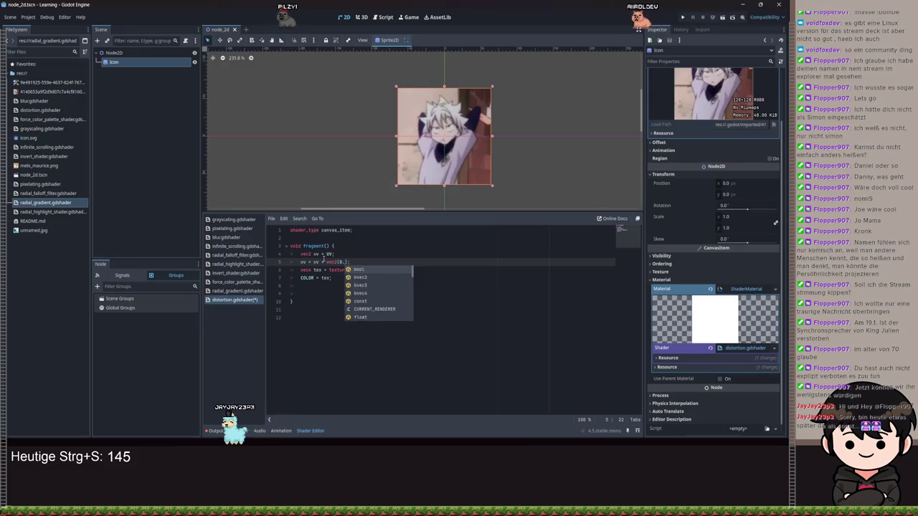
text(, 0.02)
key(ctrl+s)
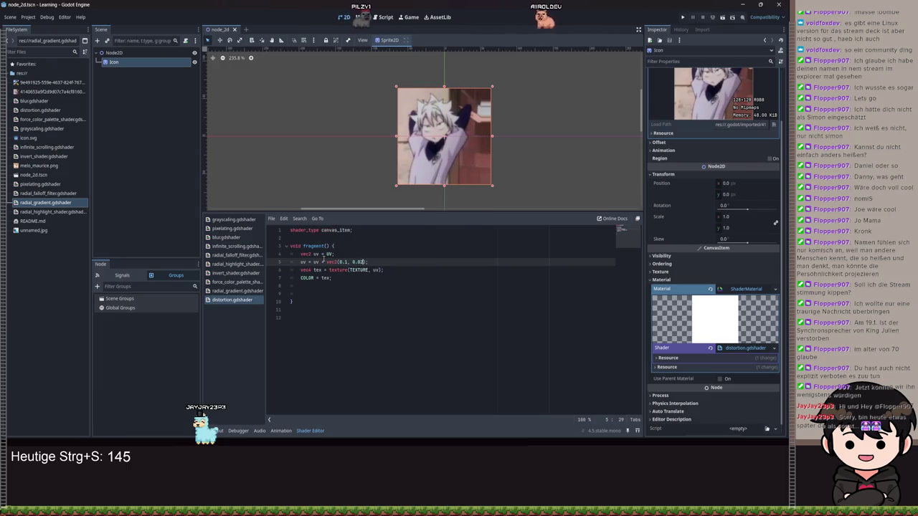
key(ctrl+s)
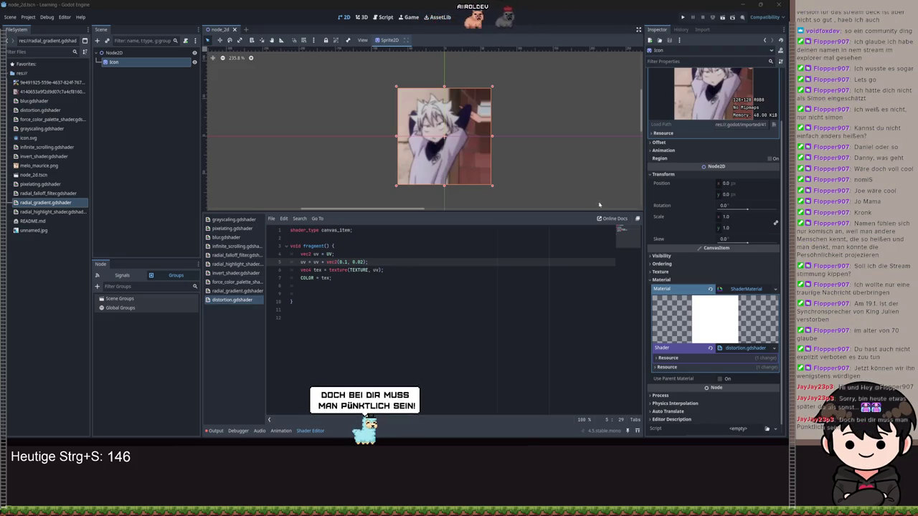
Step: Replace the vec2(0.1, 0.02) term on line 5 with rand
drag(365, 262, 323, 262)
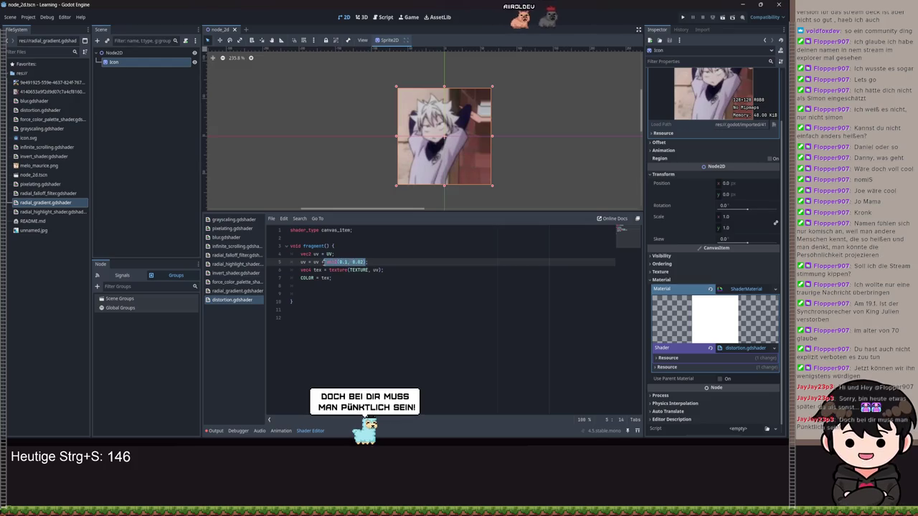
text(ran)
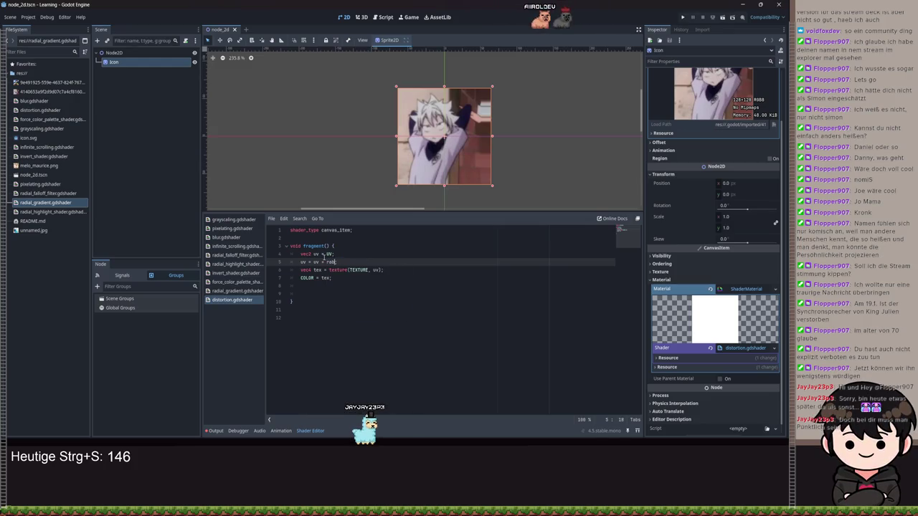
key(BackSpace)
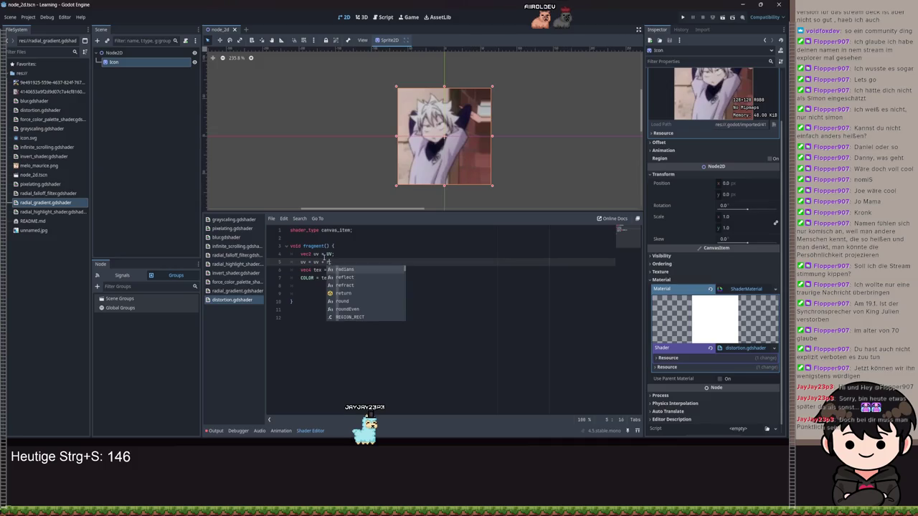
text(o)
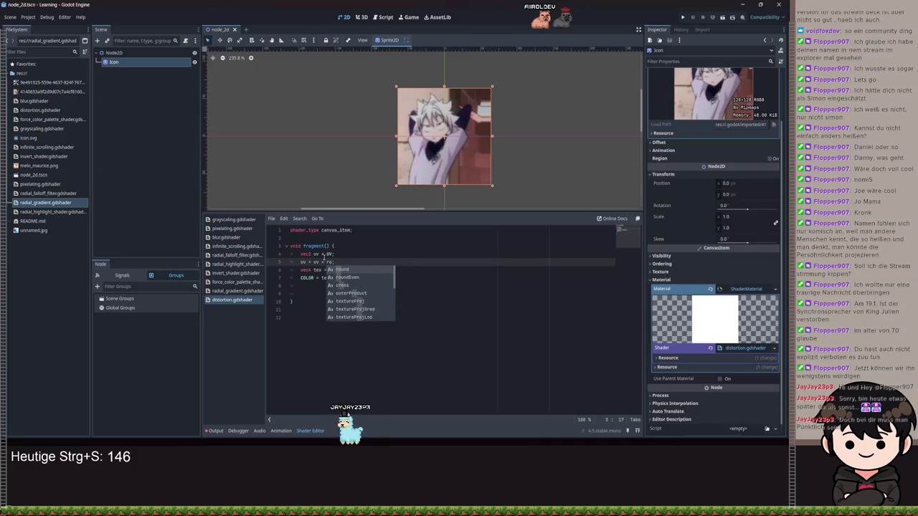
key(BackSpace)
text(and)
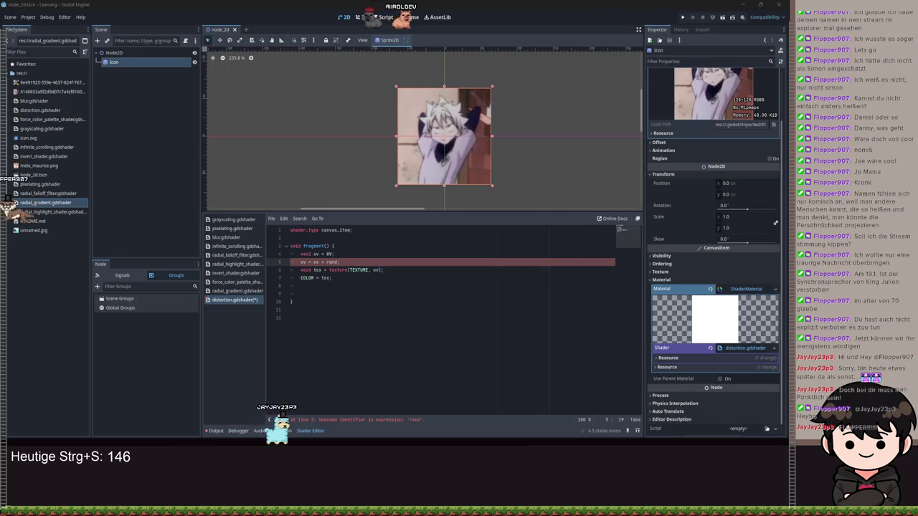
Step: Remove the trailing empty line and add blank lines below shader_type
click(317, 295)
key(BackSpace)
click(364, 229)
key(Return)
key(Return)
text(float random)
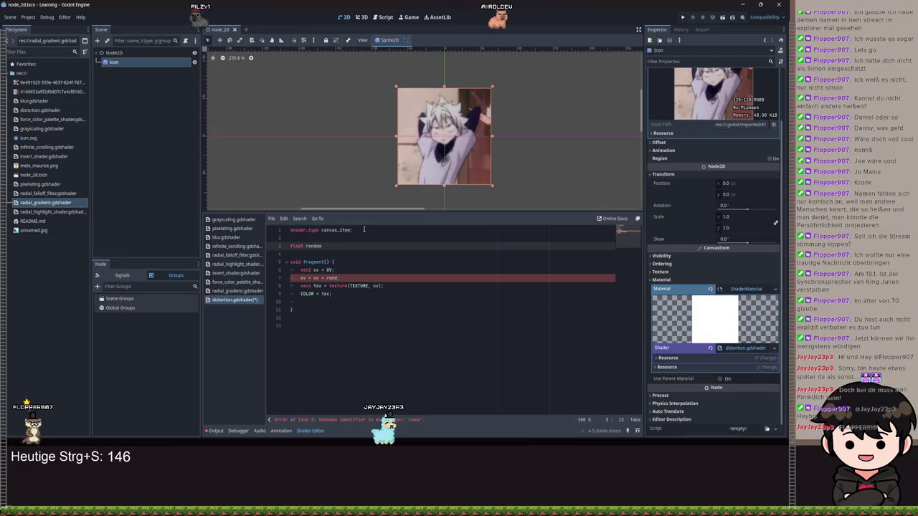
Step: Define float random(vec2 uv) returning fract(sin(dot(uv.xy, vec2(12.9898,78.233))) * 43758.5453123)
text(()
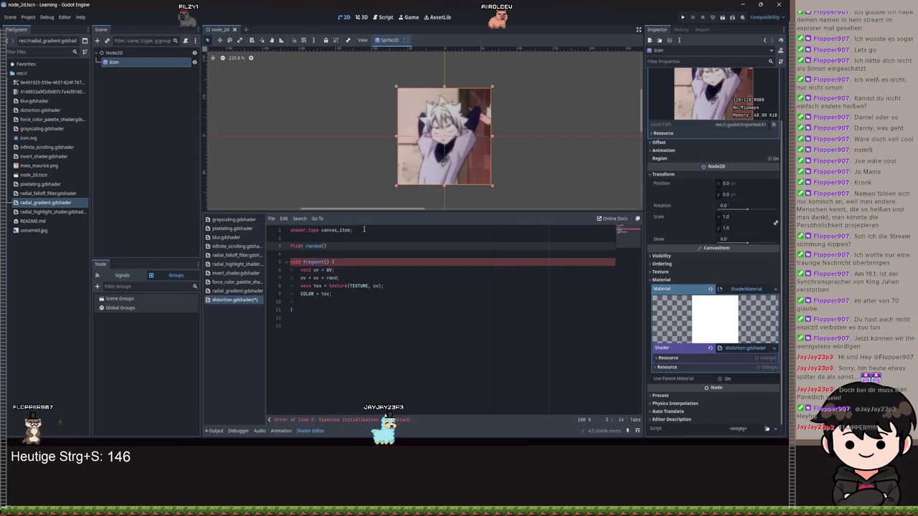
text(vec2 uv)
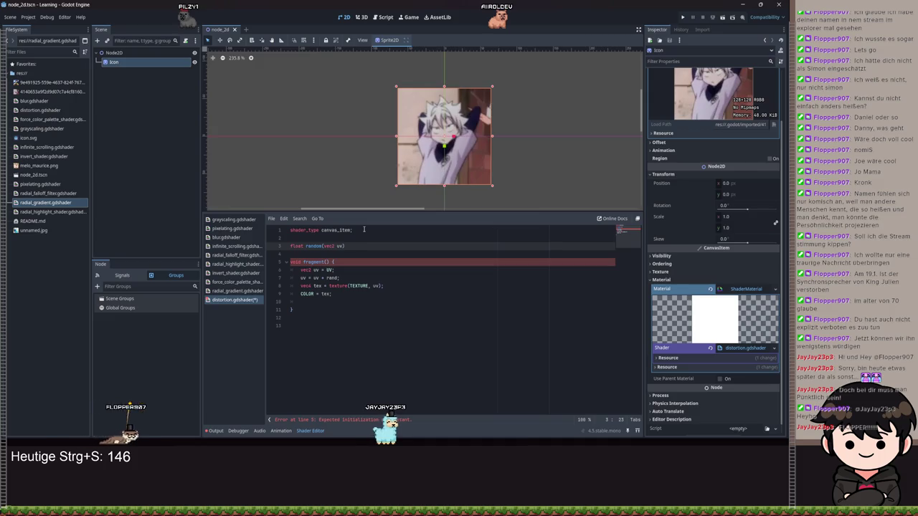
key(Return)
text(return)
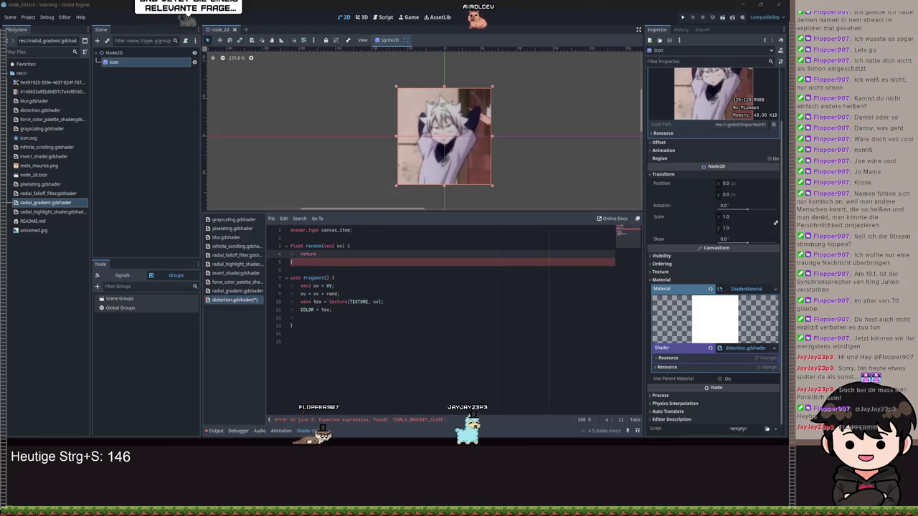
click(310, 255)
key(ctrl+v)
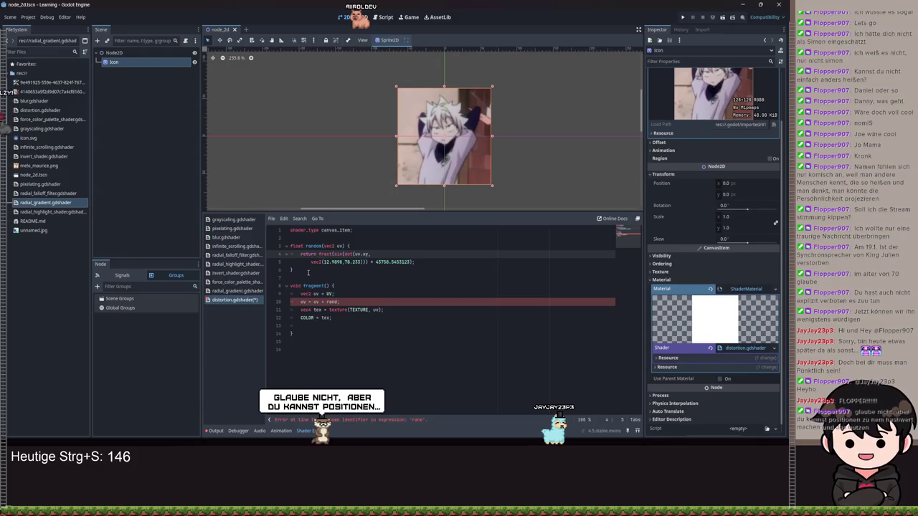
click(338, 302)
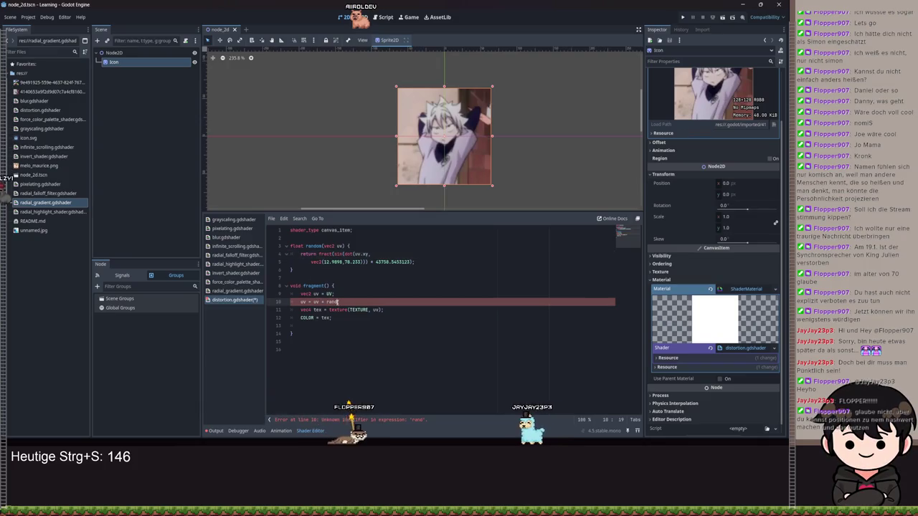
text(o)
Step: Replace rand on line 10 so it reads uv = uv + vec2(random(uv), random(uv));
key(BackSpace)
key(BackSpace)
key(BackSpace)
key(BackSpace)
text(ec2)
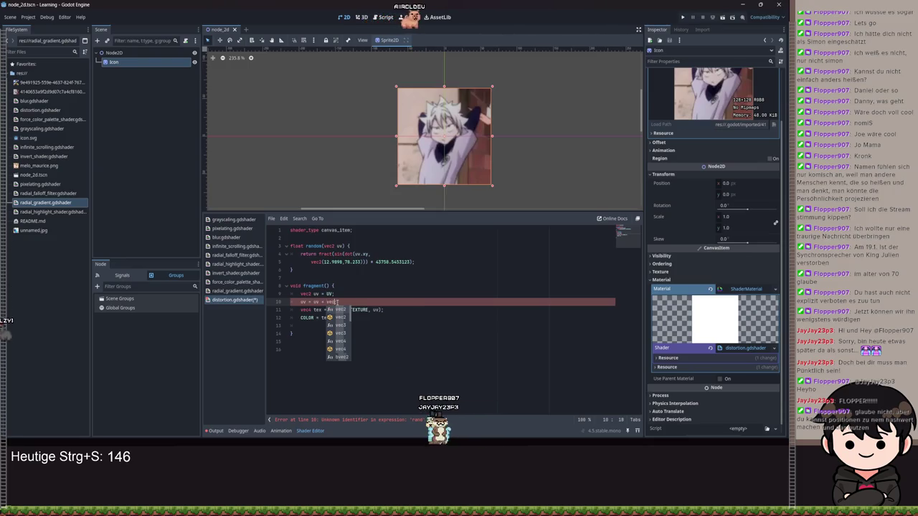
text(()
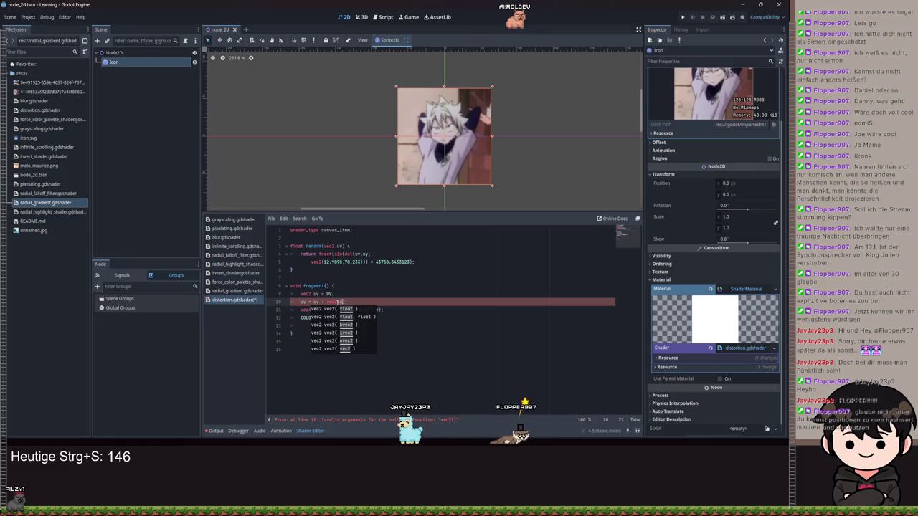
text(uv, uv)
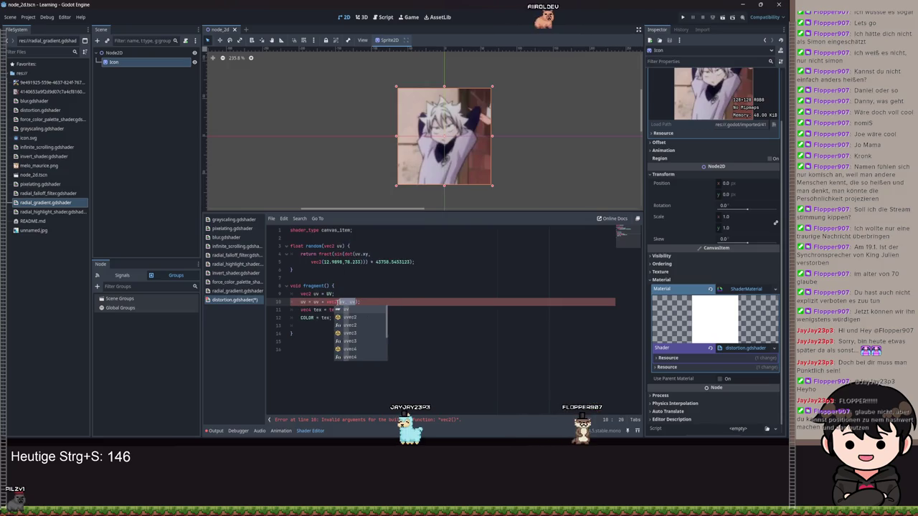
click(338, 302)
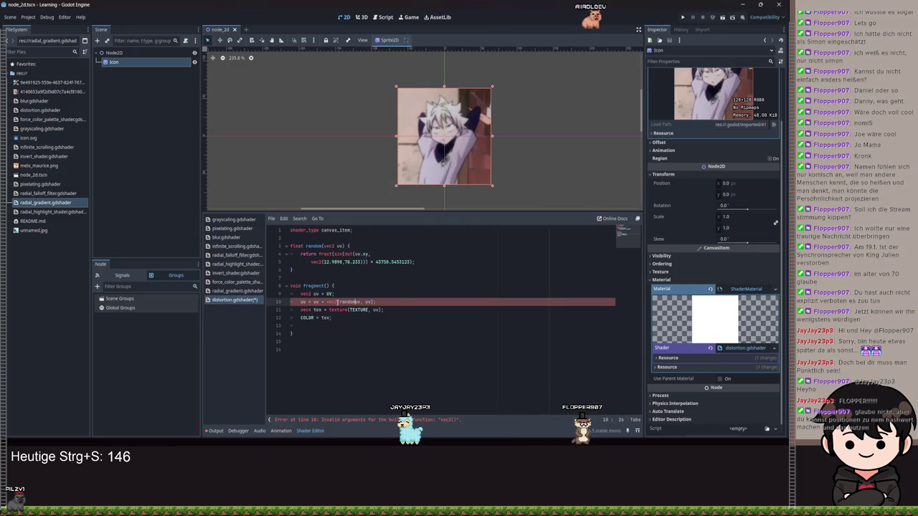
text())
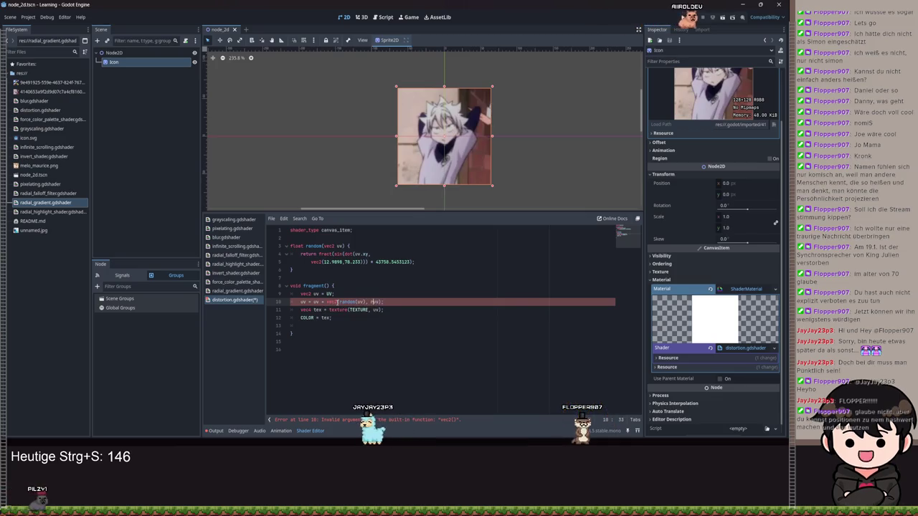
key(BackSpace)
key(BackSpace)
text(random(uv)))
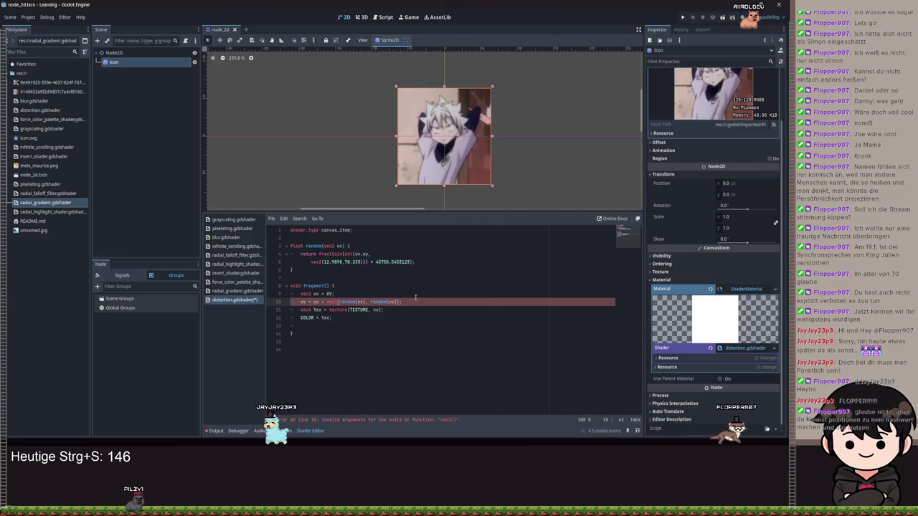
Step: Change line 10 to uv = vec2(random(uv), random(uv)); and save, rendering the sprite as noise
scroll(455, 158, up, 5)
scroll(400, 112, down, 4)
scroll(409, 119, up, 3)
scroll(418, 125, down, 2)
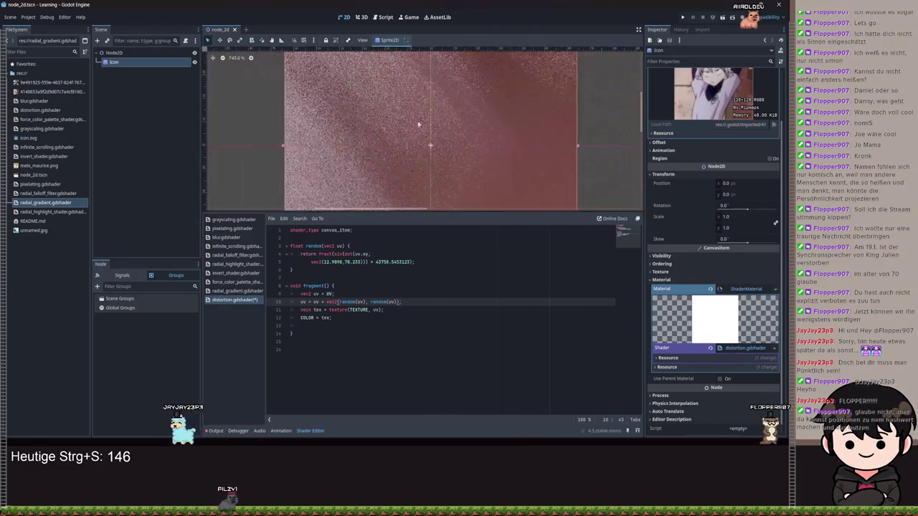
scroll(420, 129, down, 5)
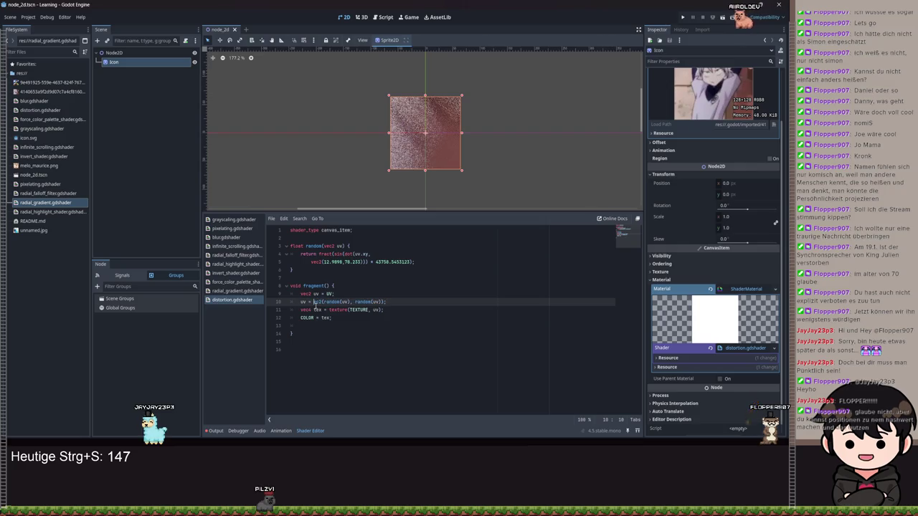
text(v)
scroll(451, 132, up, 10)
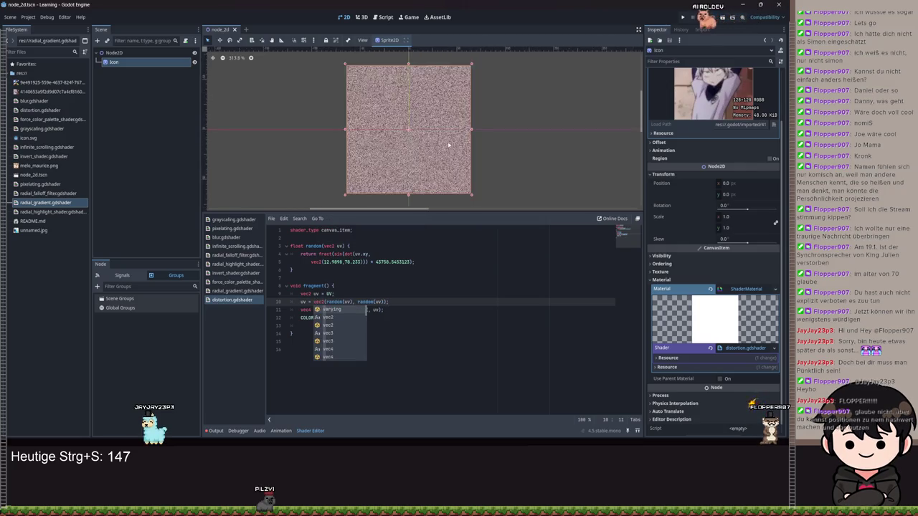
key(ctrl+s)
scroll(450, 131, down, 2)
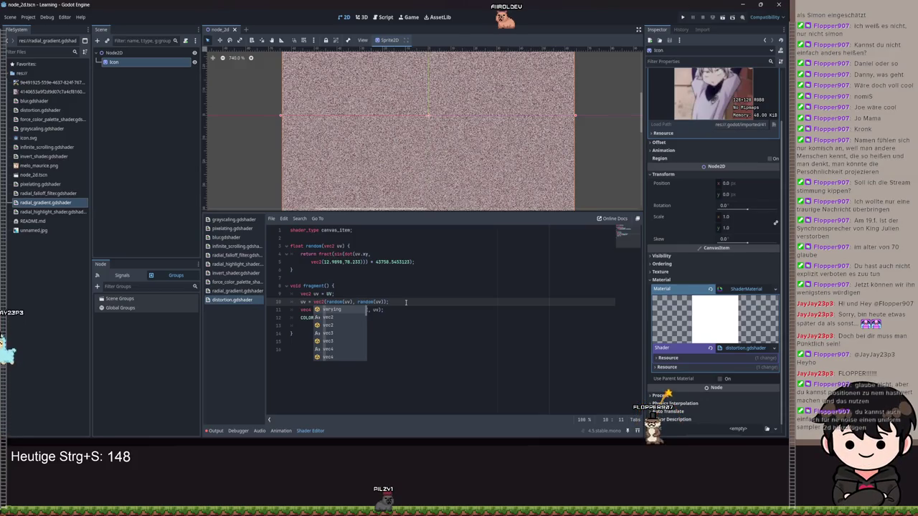
Step: Revert line 10 back to uv = uv + rand;
text(uv +)
key(ctrl+Delete)
key(ctrl+Delete)
key(ctrl+Delete)
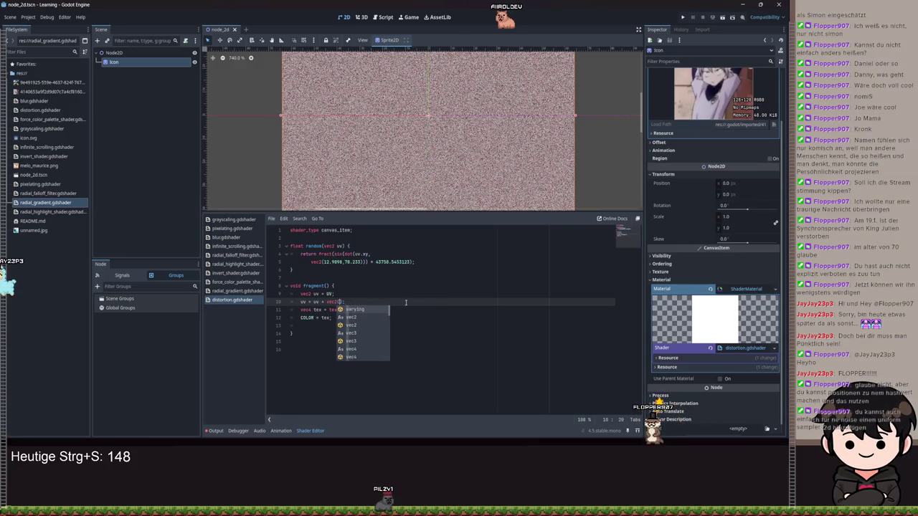
key(BackSpace)
key(BackSpace)
key(BackSpace)
text(rand)
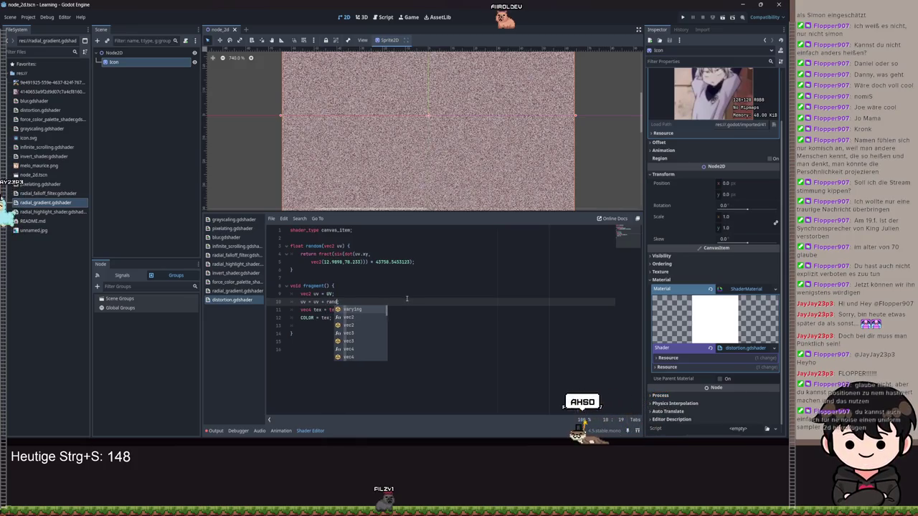
Step: Undo then redo the random function's body and hash return line, and save the shader
key(ctrl+z)
key(ctrl+z)
key(ctrl+z)
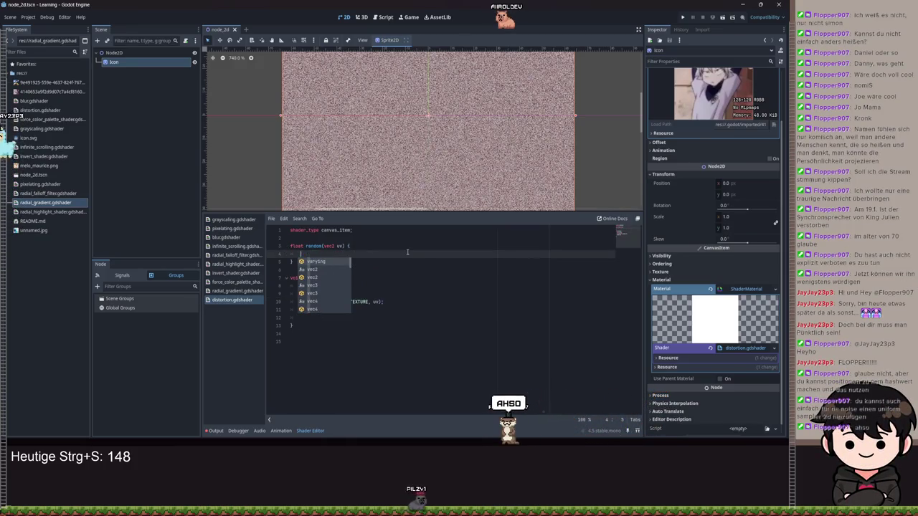
key(ctrl+z)
key(ctrl+z)
key(ctrl+shift+z)
key(ctrl+shift+z)
key(ctrl+shift+z)
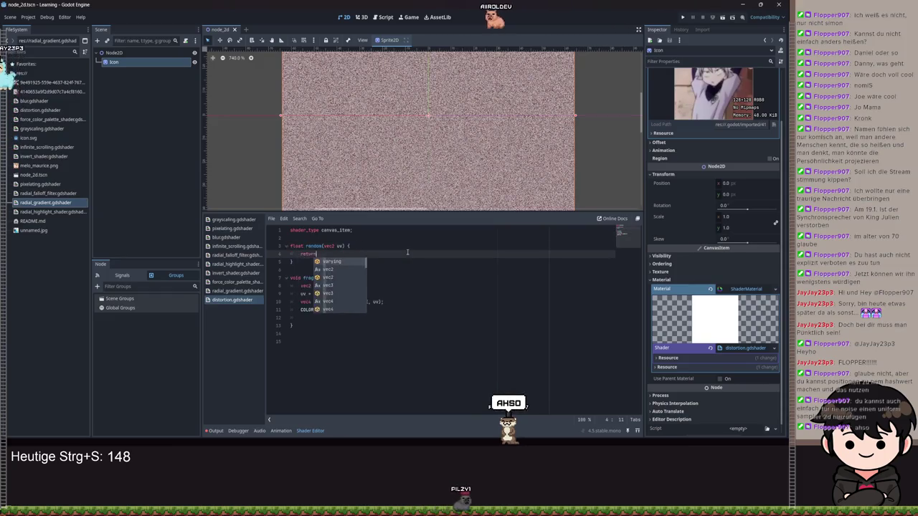
key(ctrl+shift+z)
key(ctrl+shift+z)
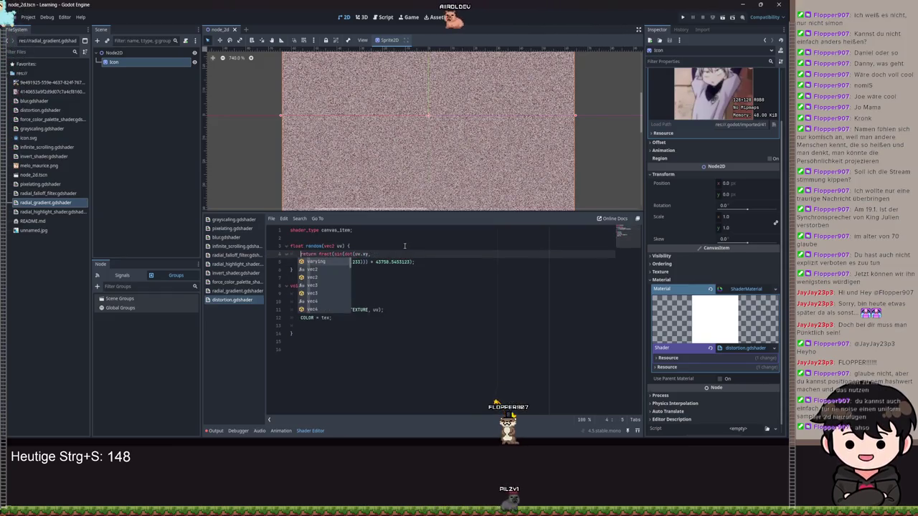
scroll(487, 176, down, 3)
key(ctrl+s)
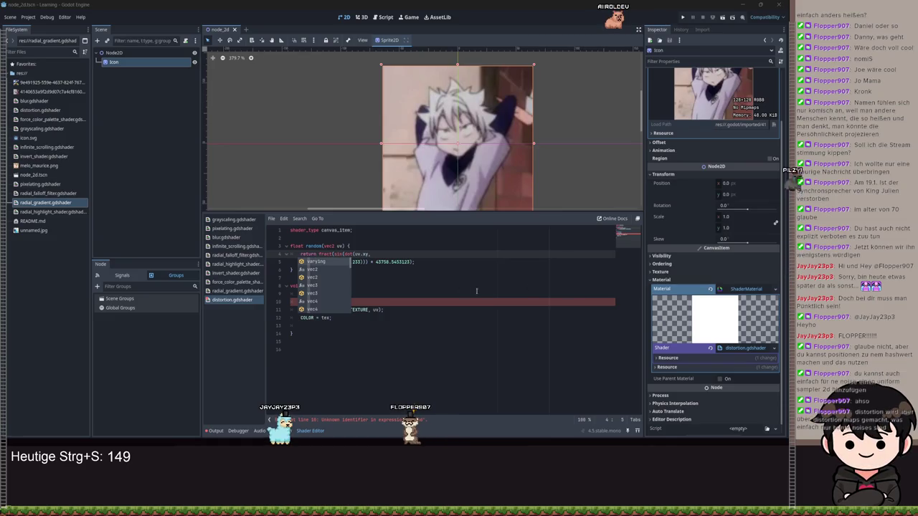
click(392, 253)
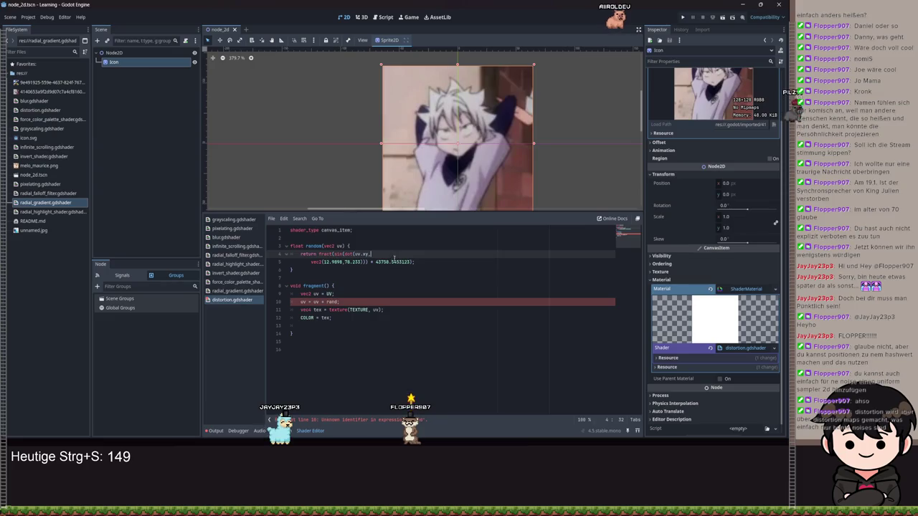
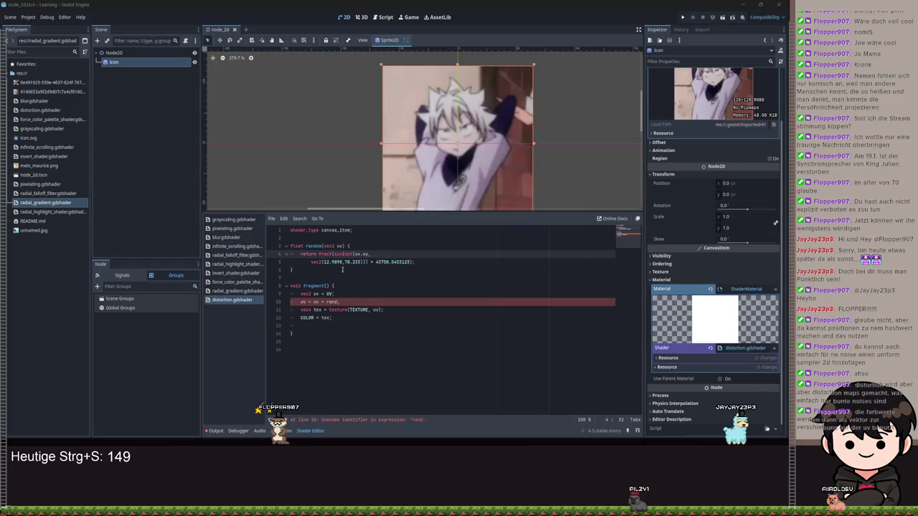
Step: Delete the random() function, reduce line 6 to 'uv = uv;', and save the shader
drag(342, 270, 281, 244)
key(BackSpace)
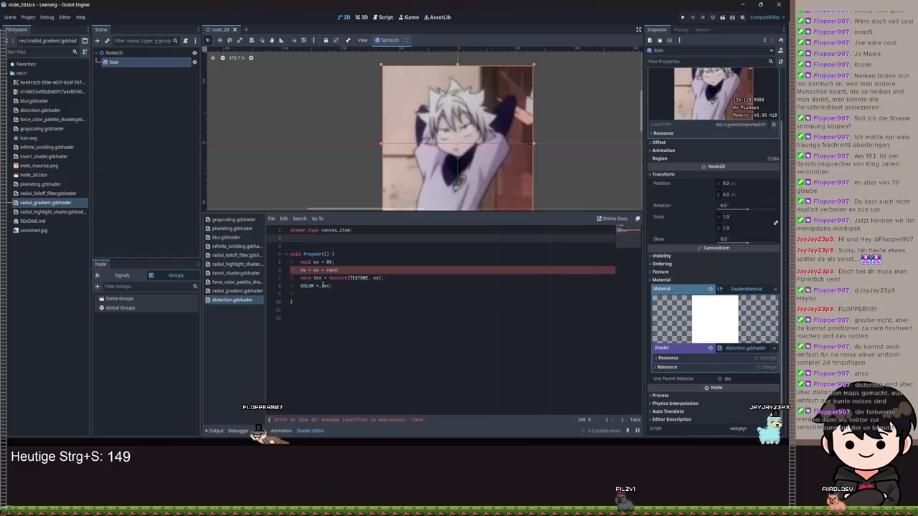
click(337, 270)
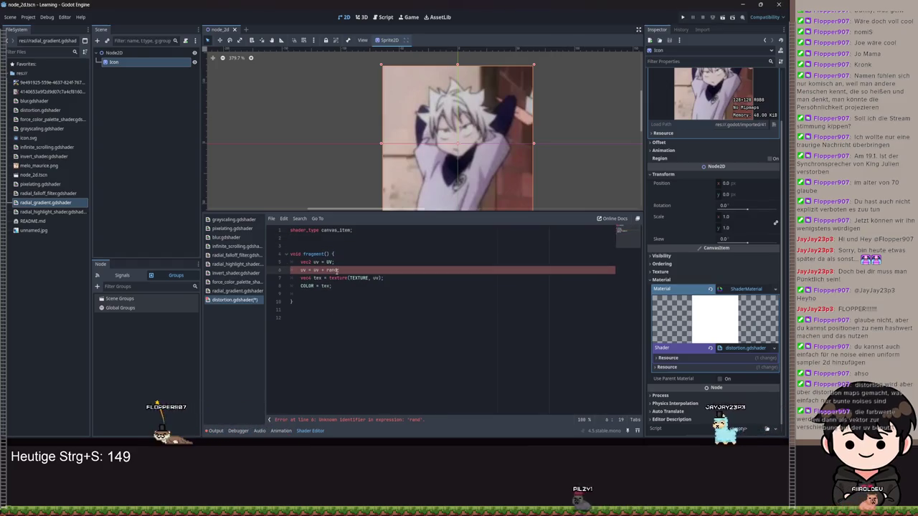
key(BackSpace)
key(BackSpace)
key(BackSpace)
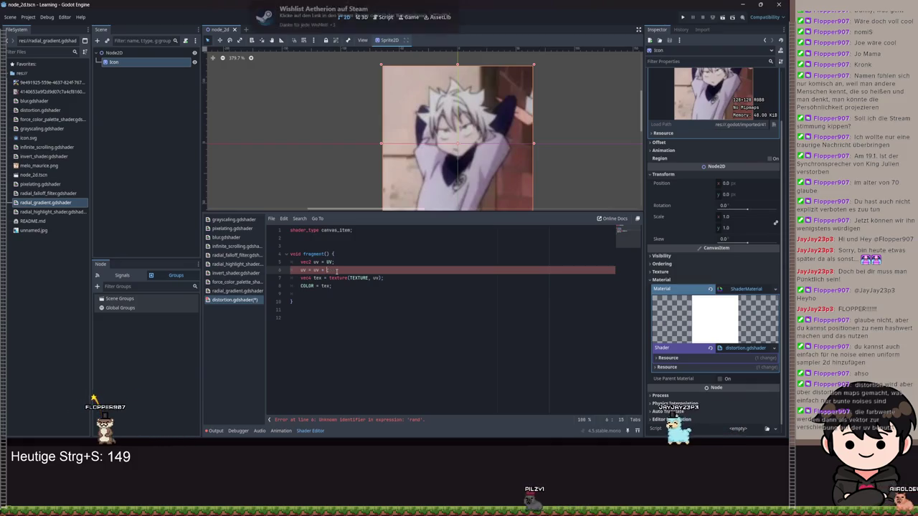
key(ctrl+s)
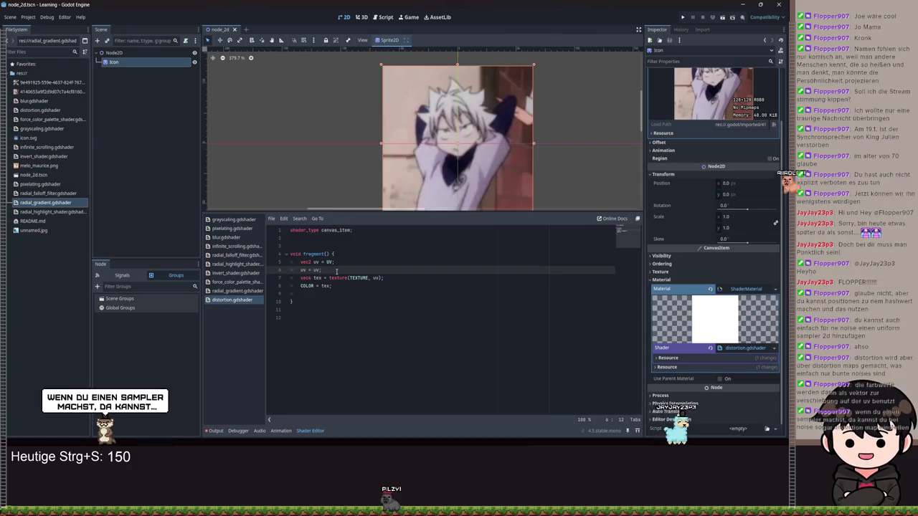
scroll(408, 146, up, 4)
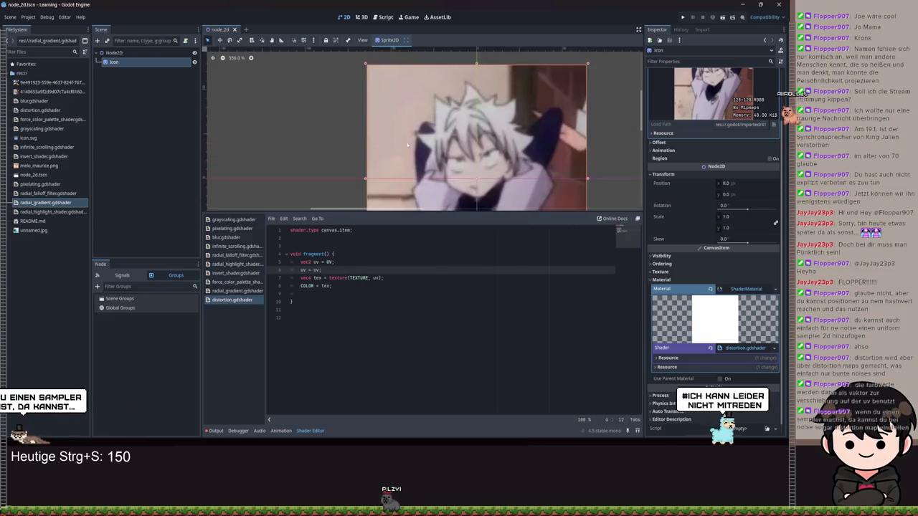
scroll(408, 146, up, 4)
scroll(369, 113, down, 1)
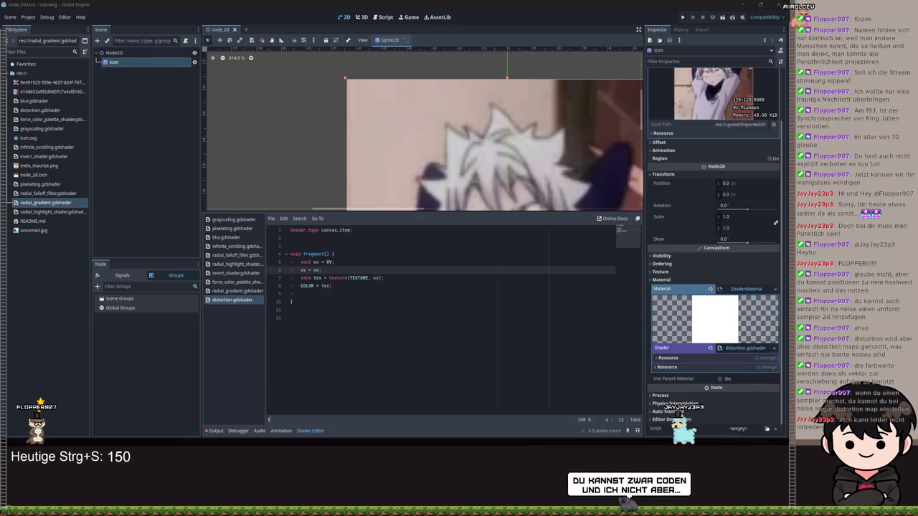
scroll(485, 137, down, 5)
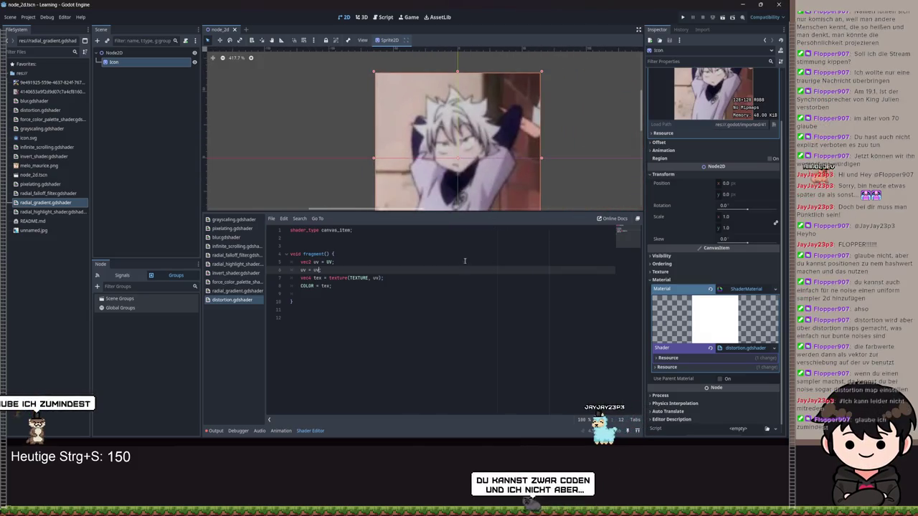
click(364, 244)
Step: Declare 'uniform sampler2D test;' on line 3 and save, exposing the Test texture parameter
key(Return)
key(Up)
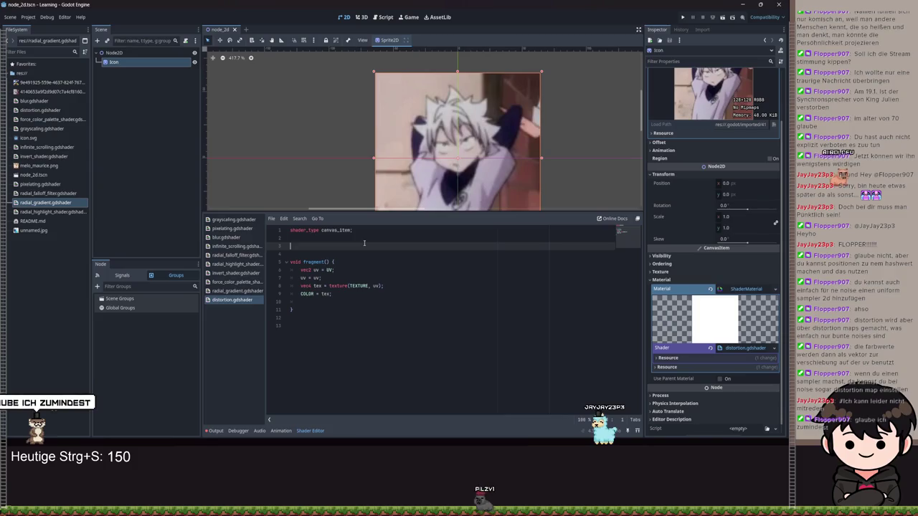
text(uniform sam)
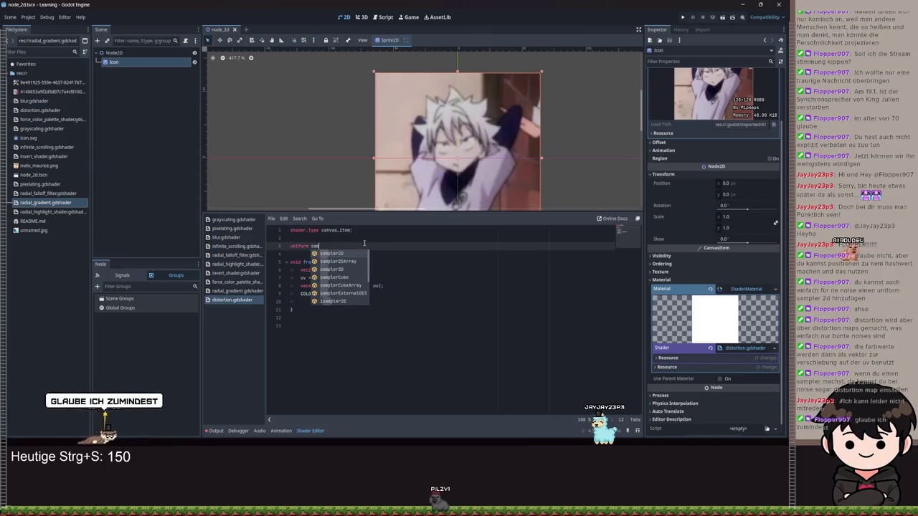
key(Return)
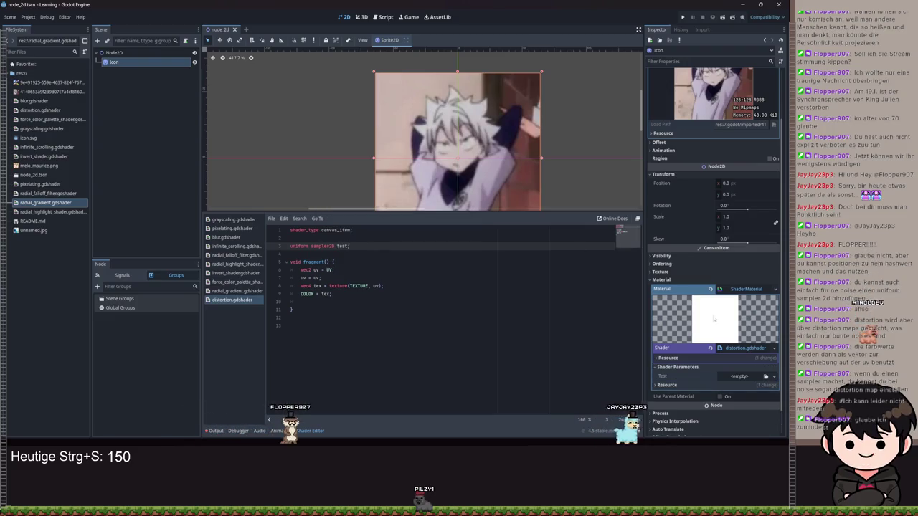
click(677, 368)
click(742, 375)
key(ctrl+s)
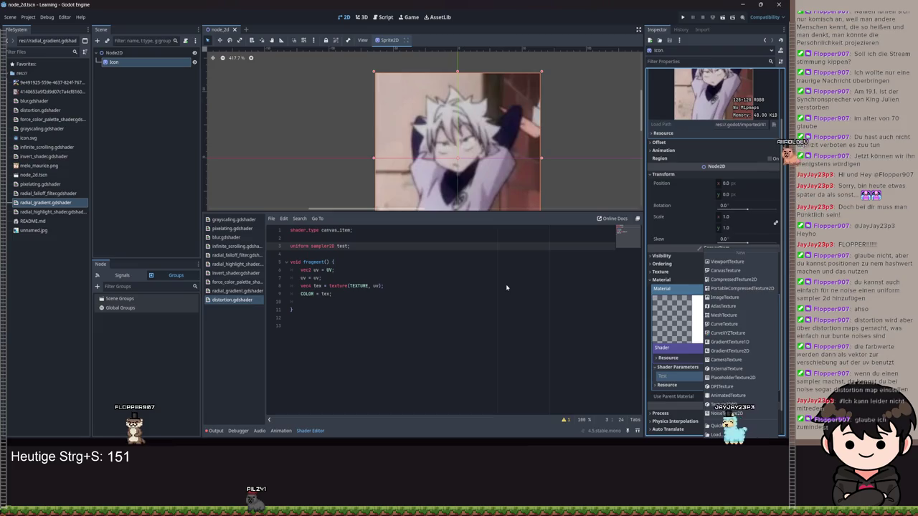
click(370, 248)
click(319, 246)
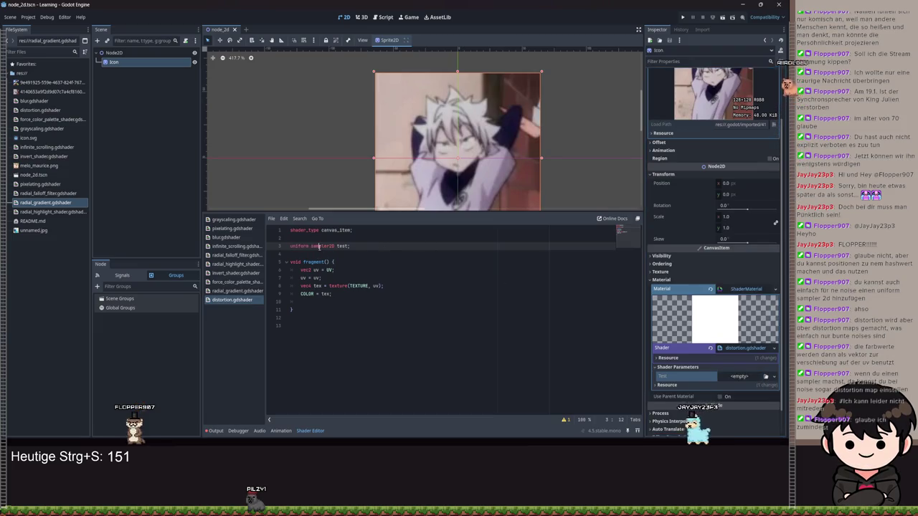
text(dis)
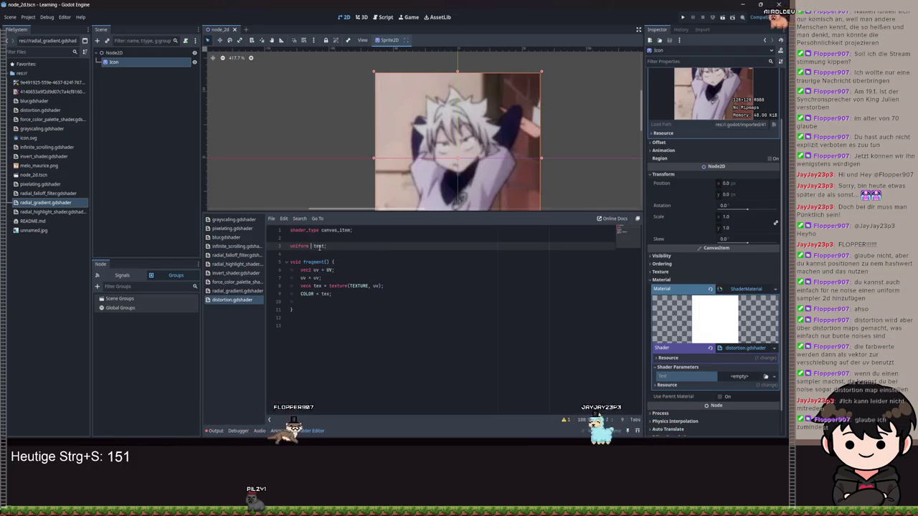
text(no)
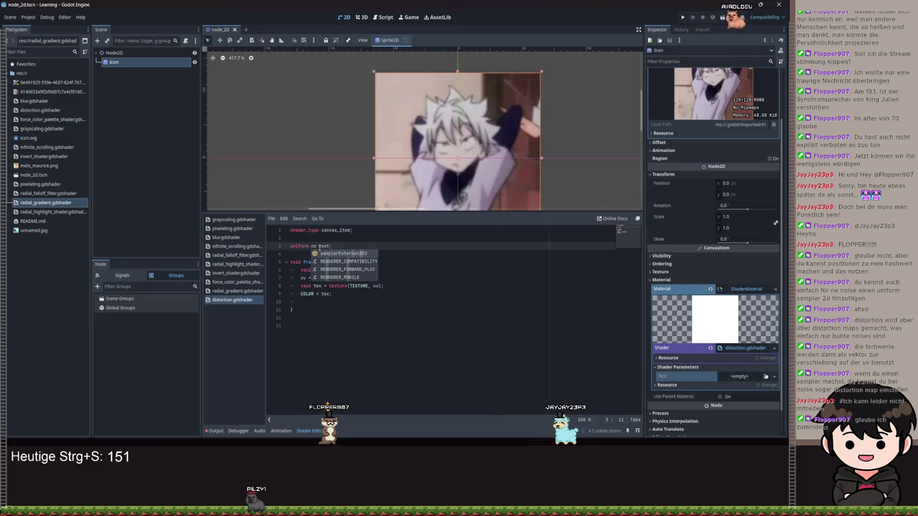
key(BackSpace)
key(BackSpace)
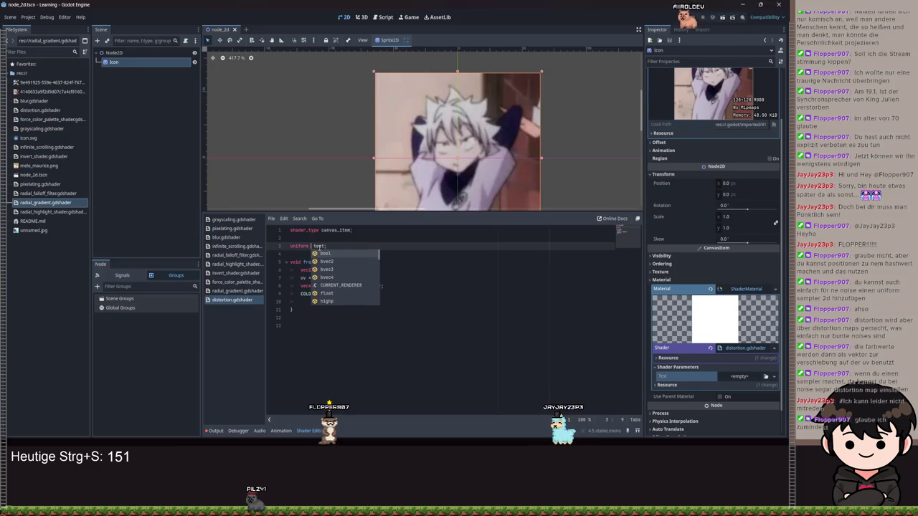
text(sample)
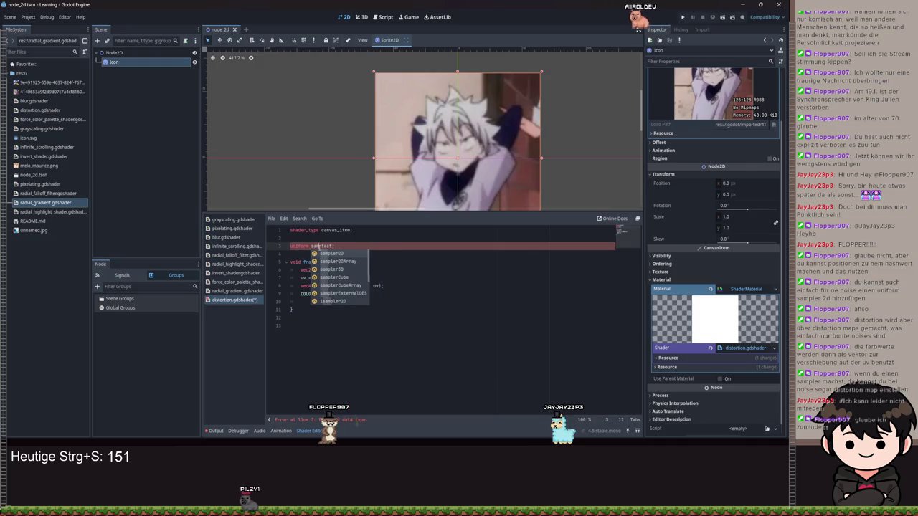
text(r2D)
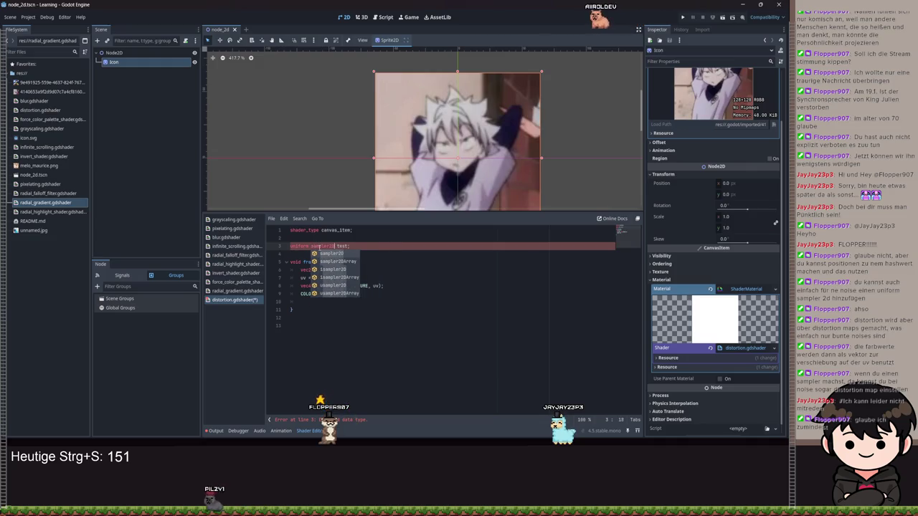
key(Return)
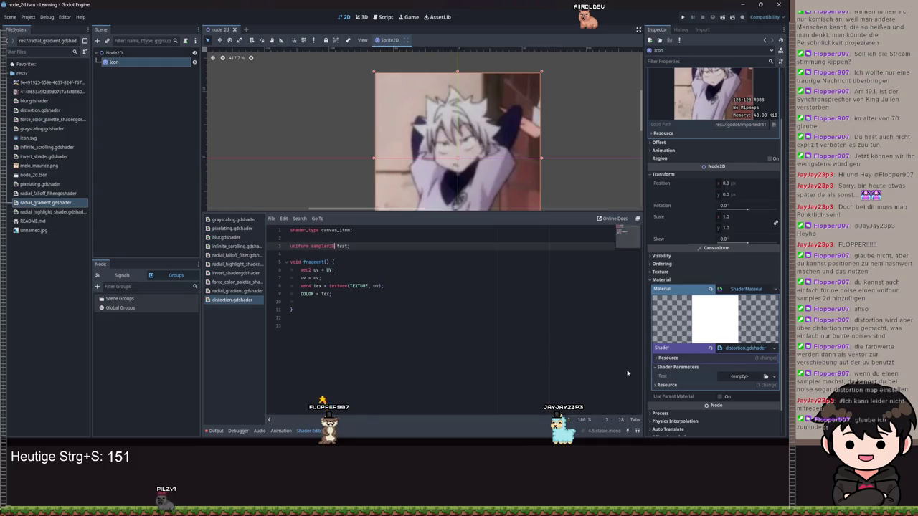
click(739, 376)
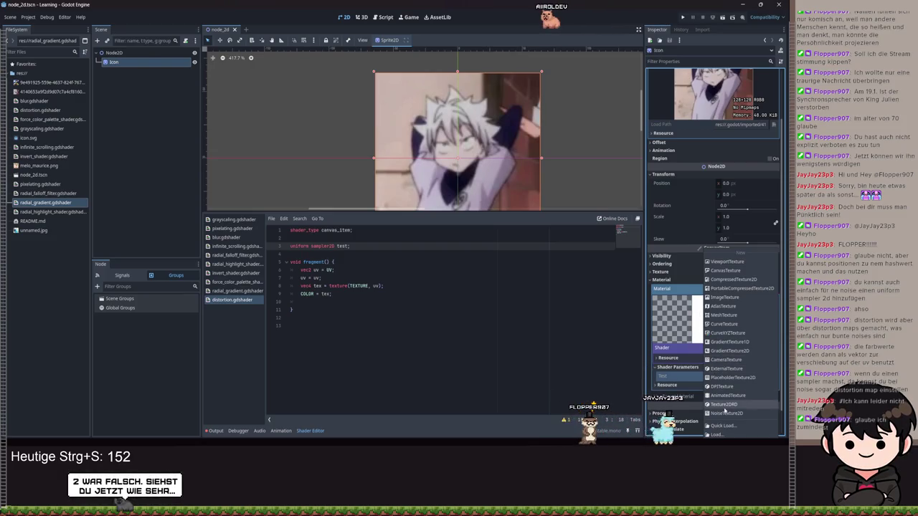
Step: Assign a 512×512 NoiseTexture2D to Test, leaving its Color Ramp and Noise empty after brief trials
click(726, 413)
scroll(723, 281, down, 3)
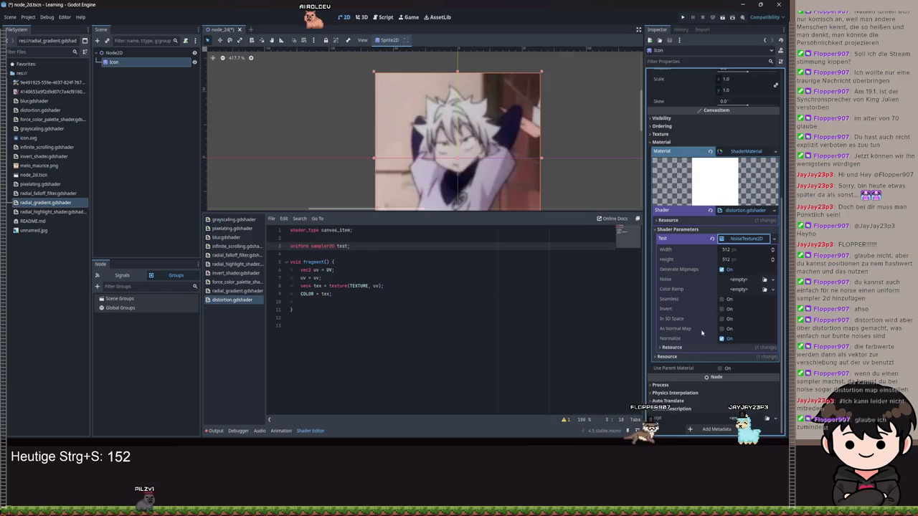
click(730, 289)
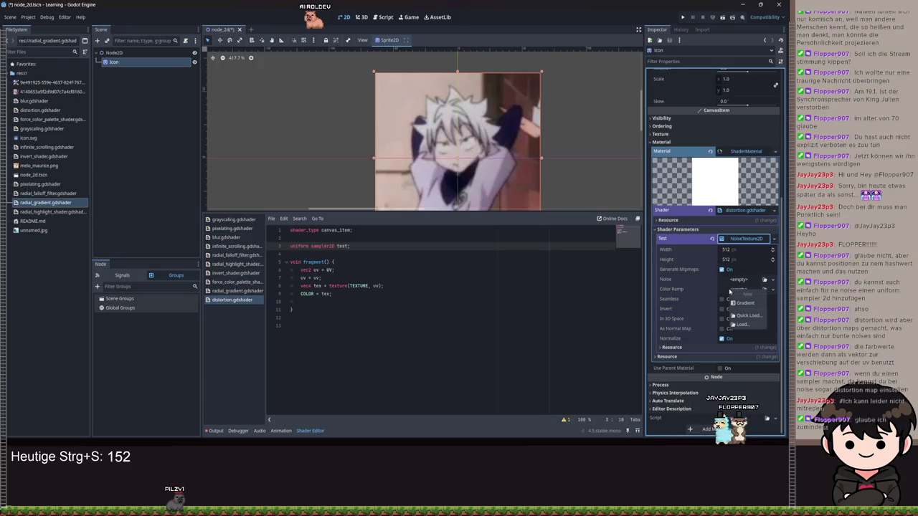
click(739, 304)
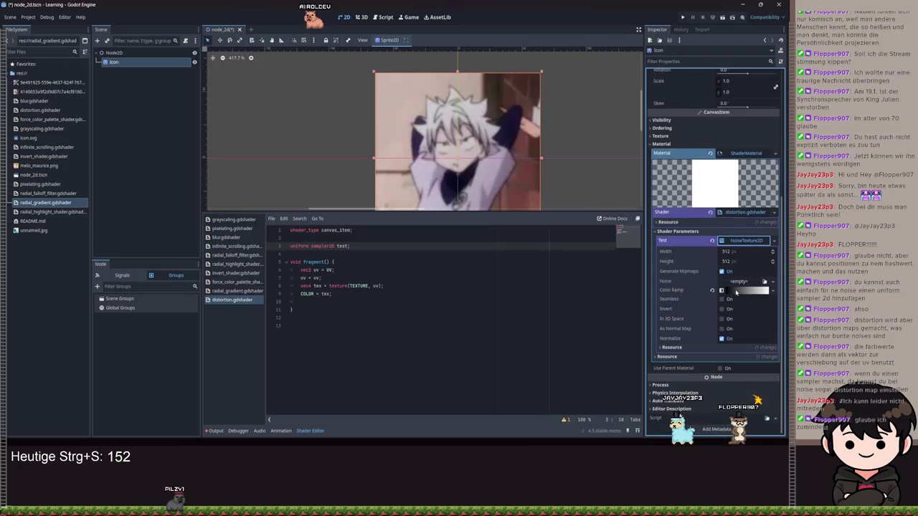
click(711, 290)
click(742, 284)
click(748, 299)
click(711, 282)
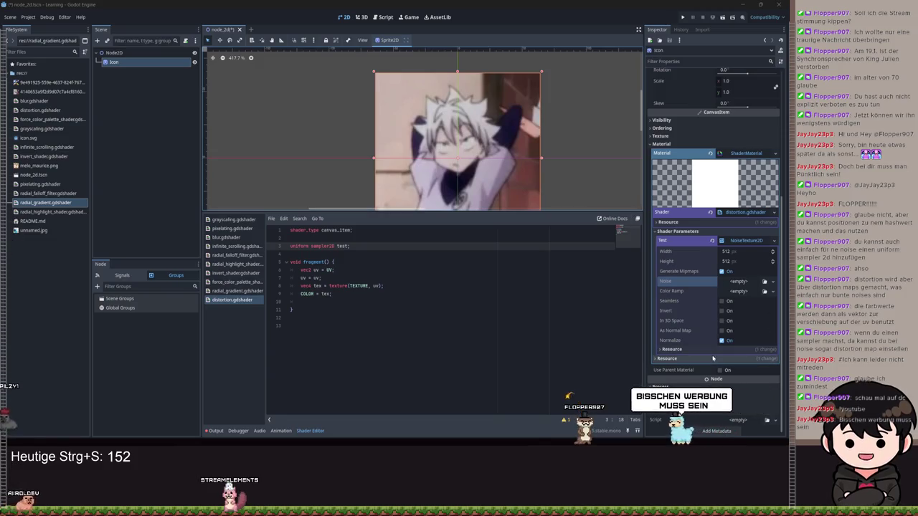
click(721, 331)
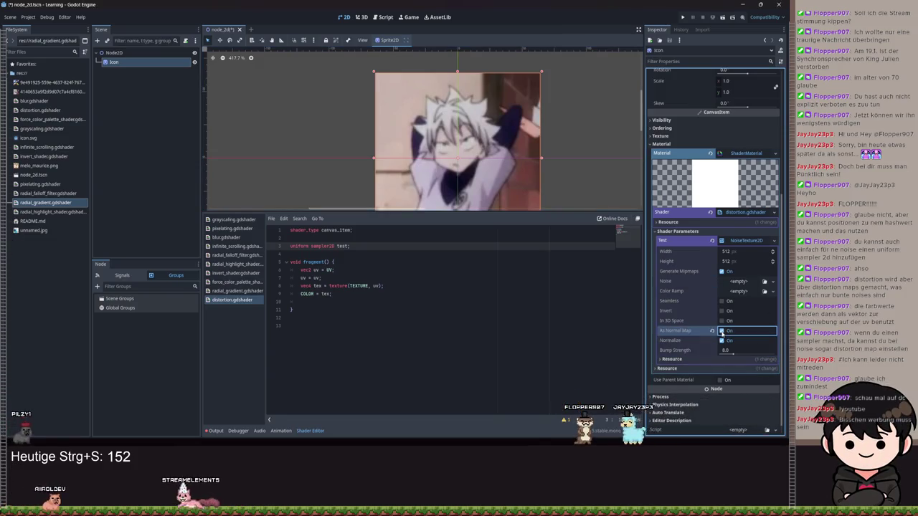
click(721, 330)
click(721, 331)
click(721, 331)
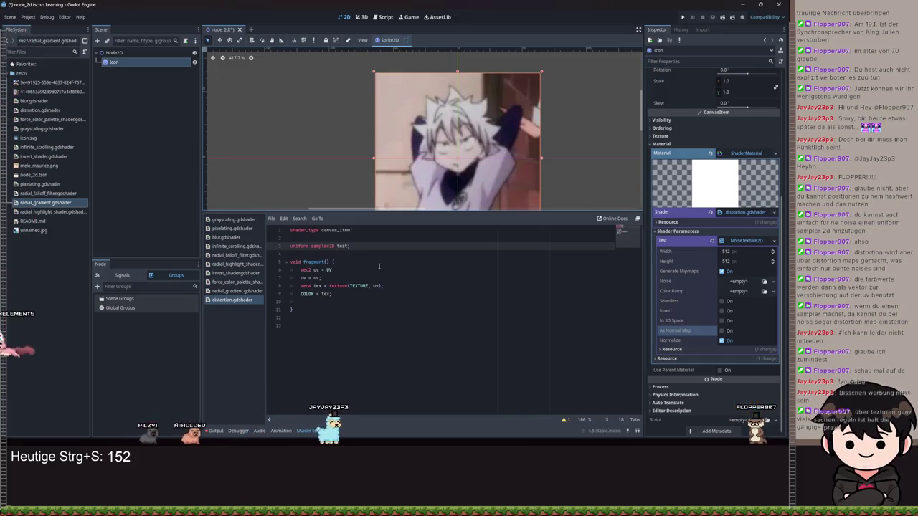
click(668, 288)
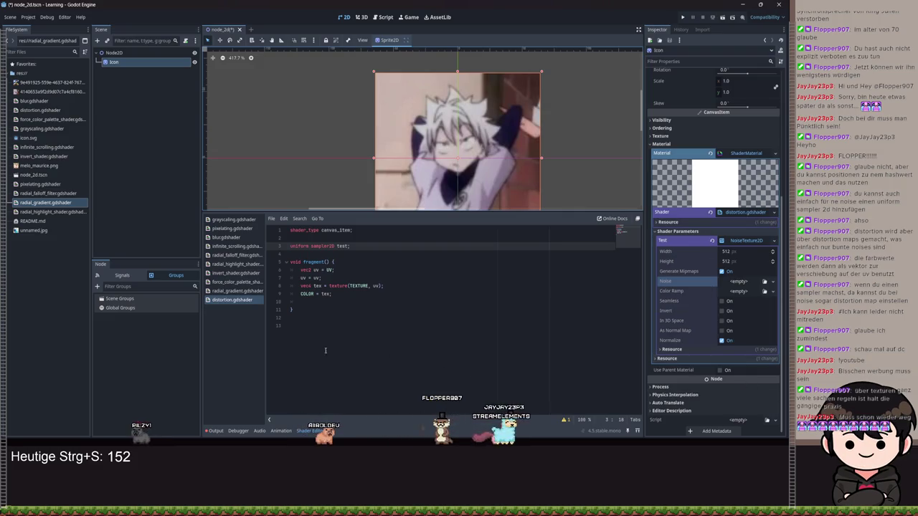
Step: Remove the trailing empty line, change line 7 to 'uv = uv + tan(TIME);' and save
click(307, 301)
key(BackSpace)
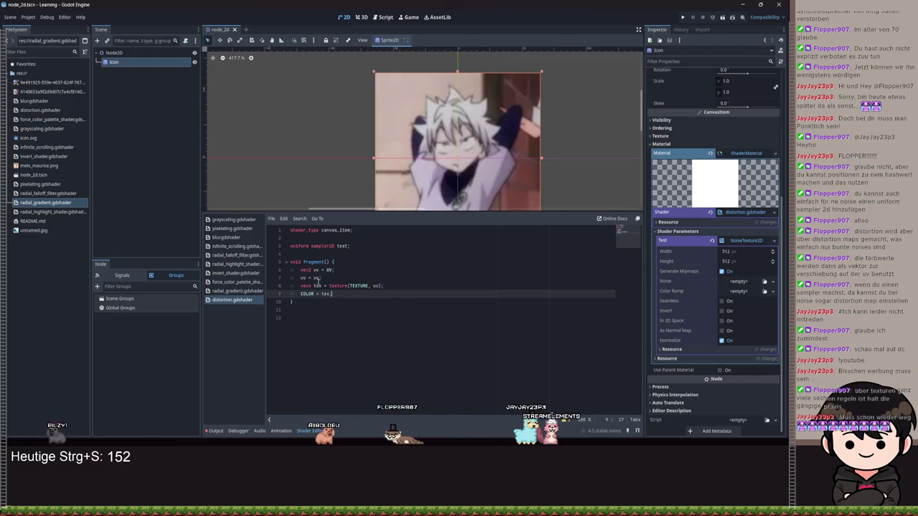
click(320, 277)
text(+)
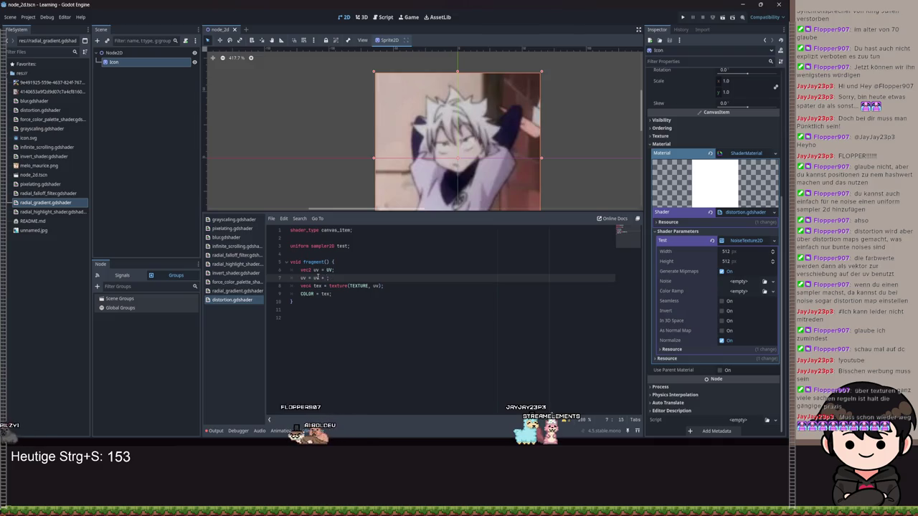
text(c)
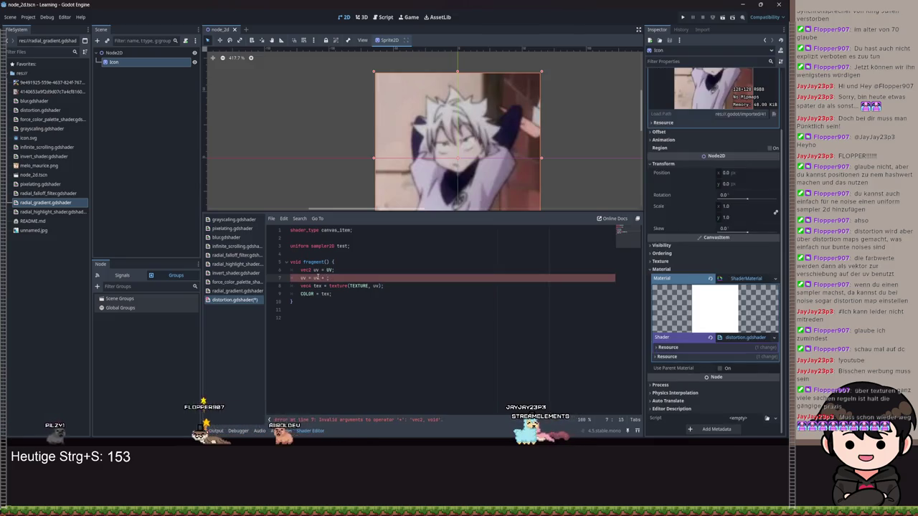
key(BackSpace)
text(tan()
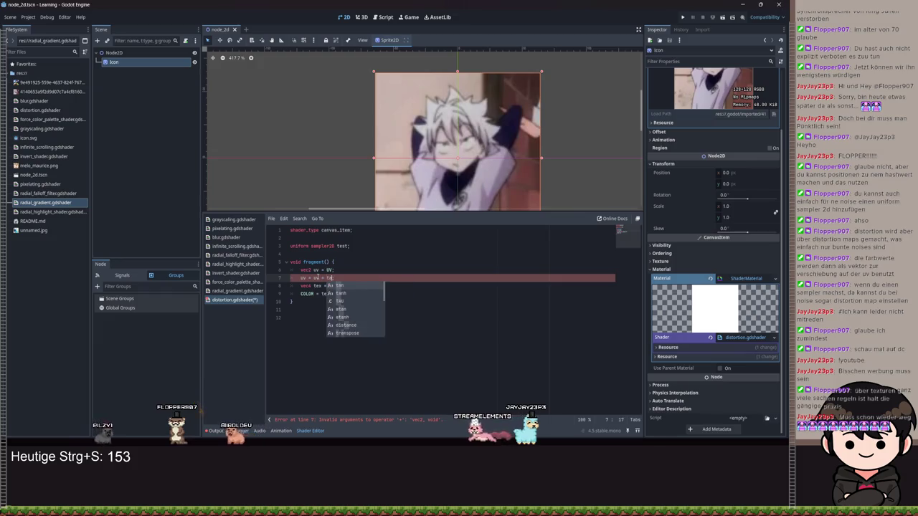
text(4)
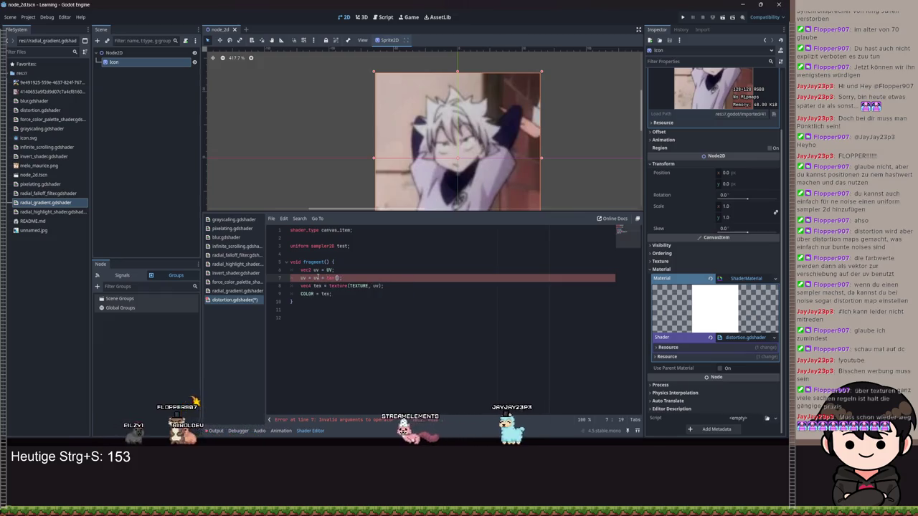
scroll(487, 165, down, 4)
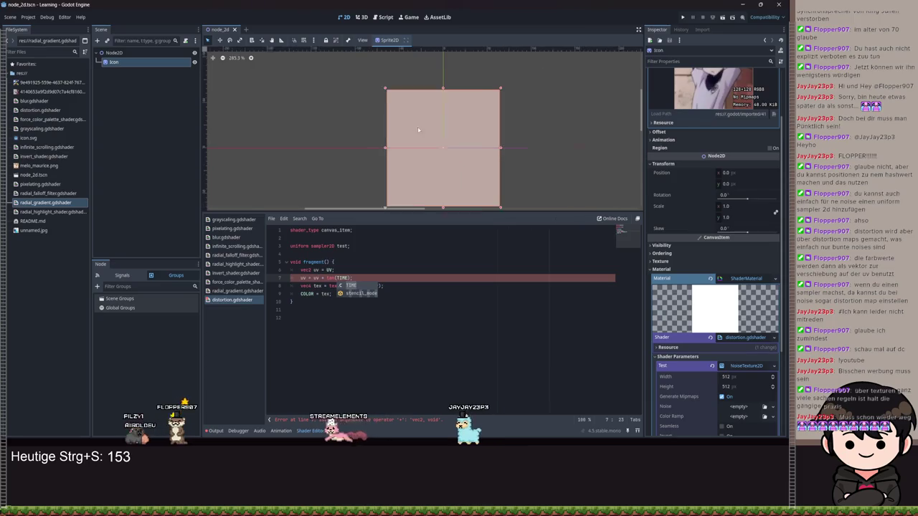
key(ctrl+s)
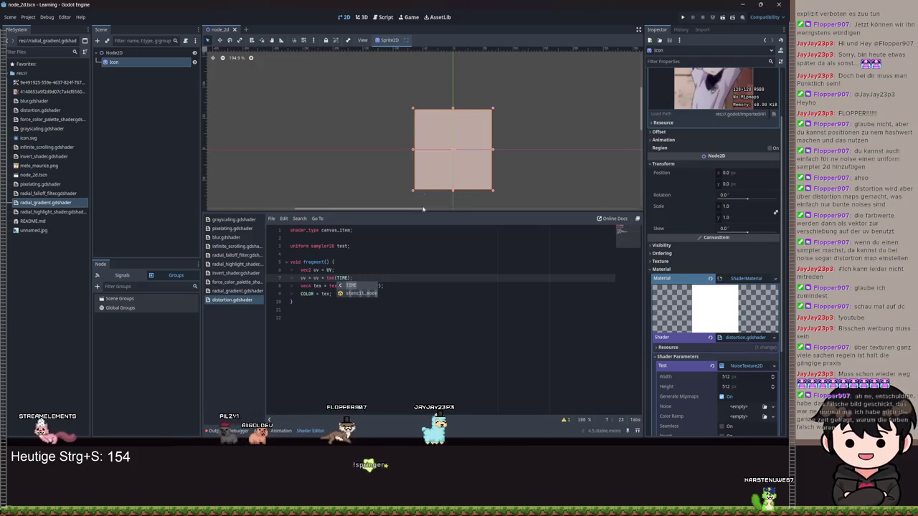
scroll(732, 287, down, 4)
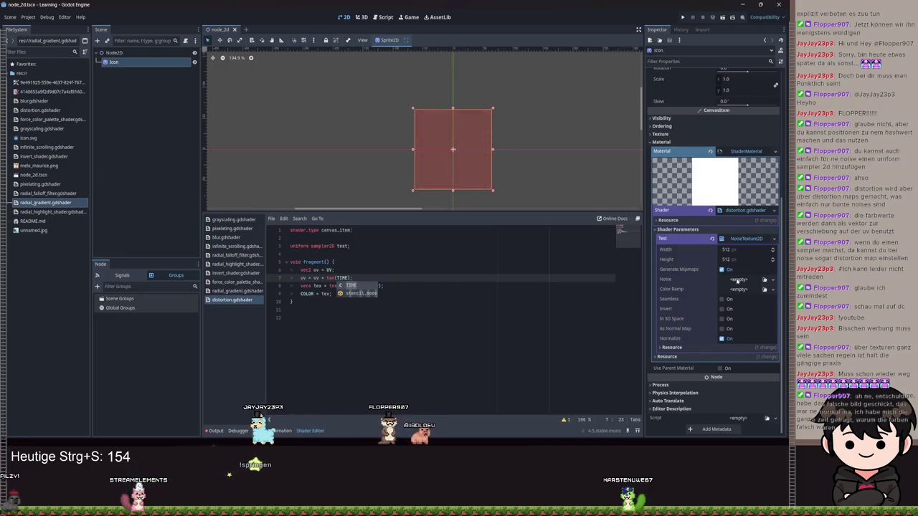
Step: Give Noise a new Cellular FastNoiseLite with frequency 0.0111
click(739, 280)
click(746, 300)
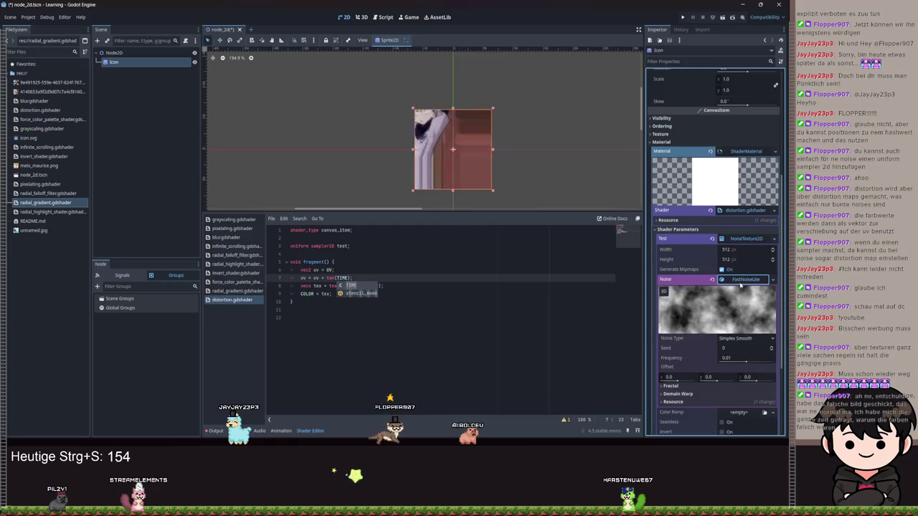
click(739, 338)
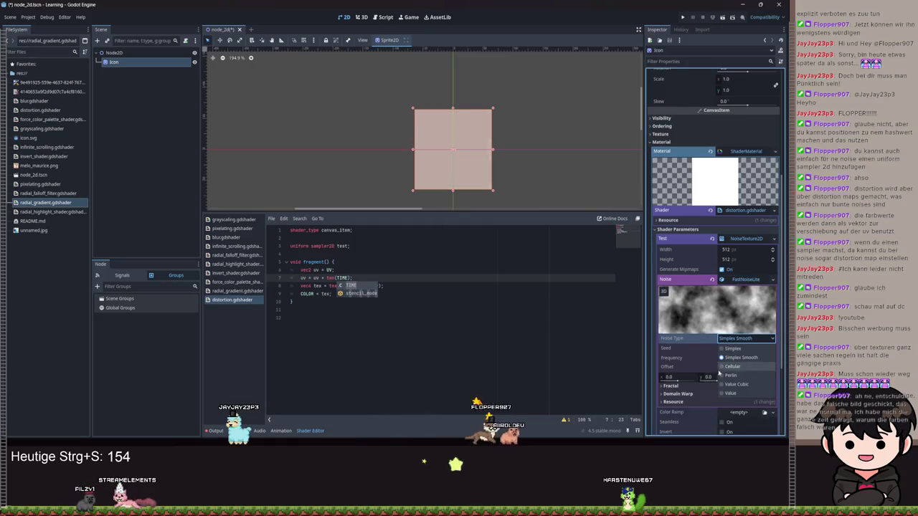
click(727, 366)
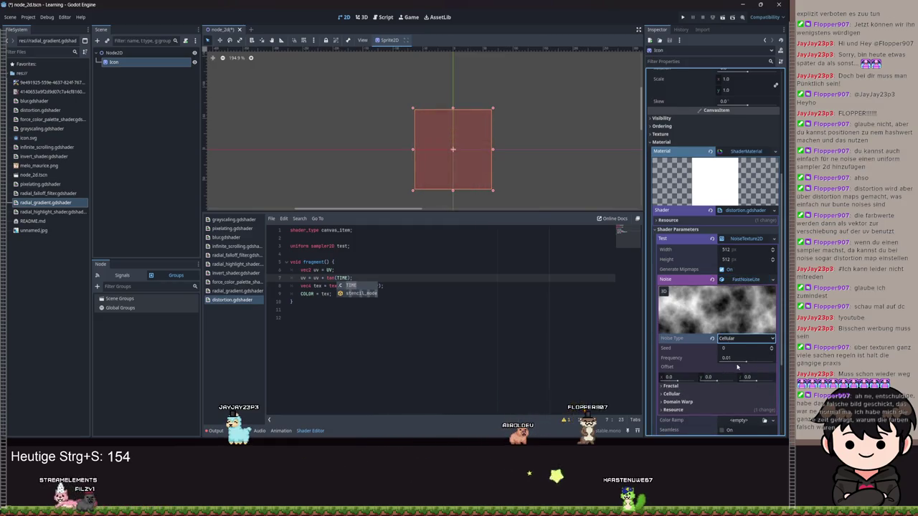
mouse_move(745, 363)
mouse_down()
mouse_move(755, 359)
mouse_move(746, 362)
mouse_up()
scroll(717, 352, down, 2)
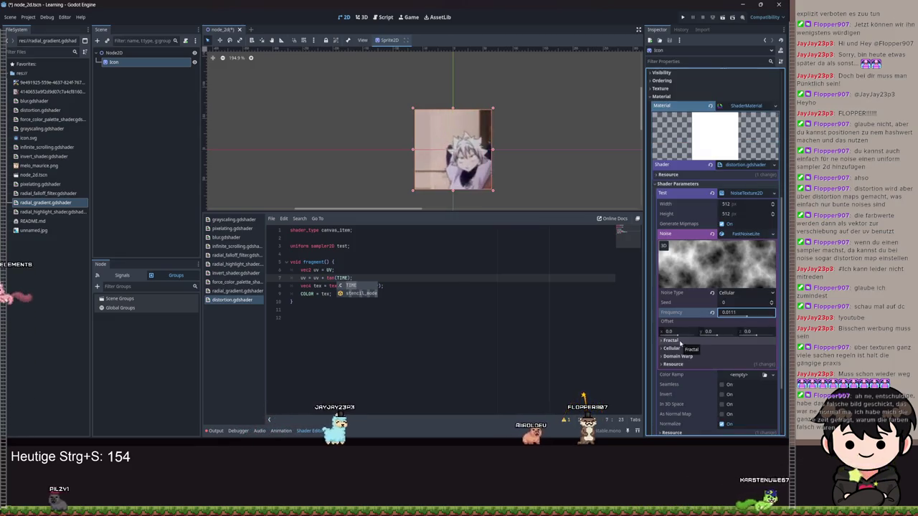
Step: Set the fractal type to Ridged, remove '+ tan(TIME)' from line 7, and save
click(677, 341)
click(742, 350)
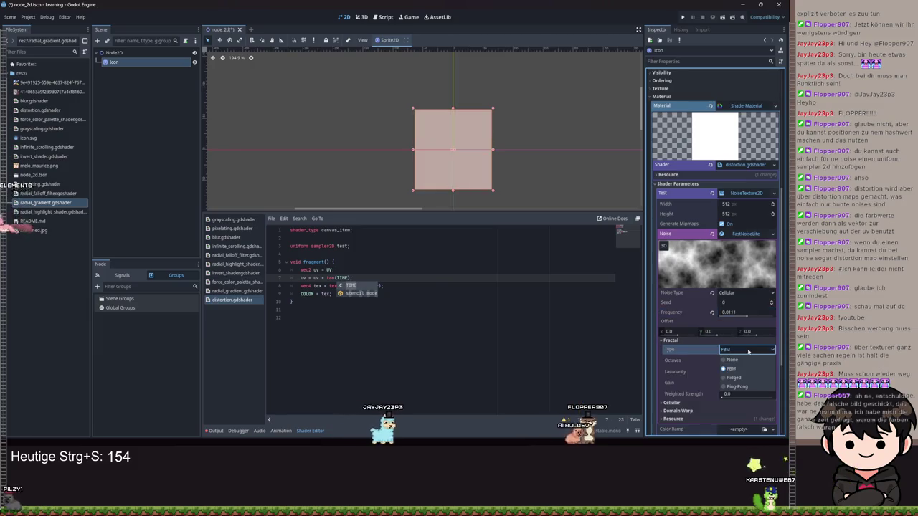
click(737, 386)
click(746, 349)
click(732, 368)
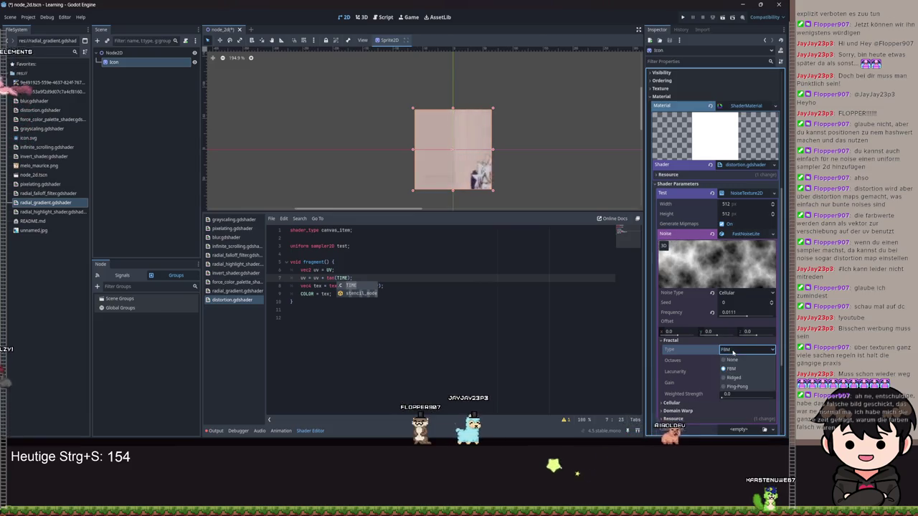
click(732, 377)
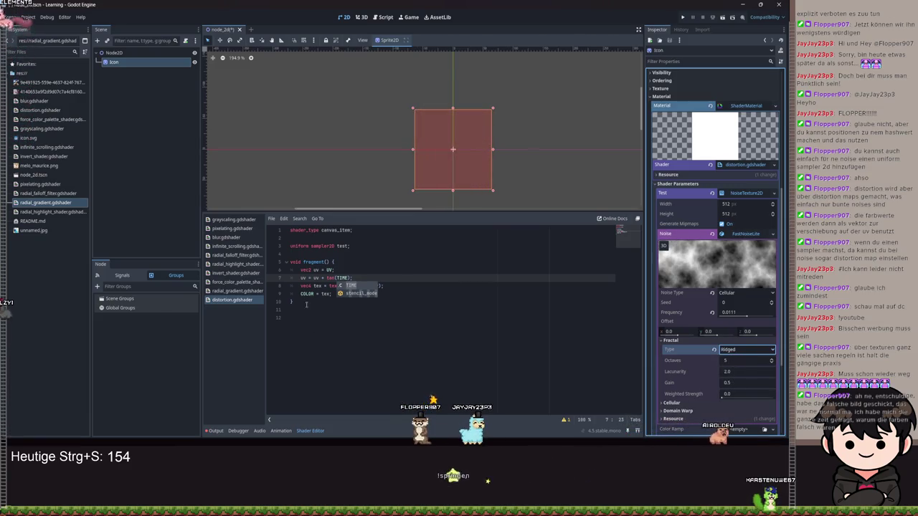
key(BackSpace)
key(BackSpace)
key(BackSpace)
key(ctrl+s)
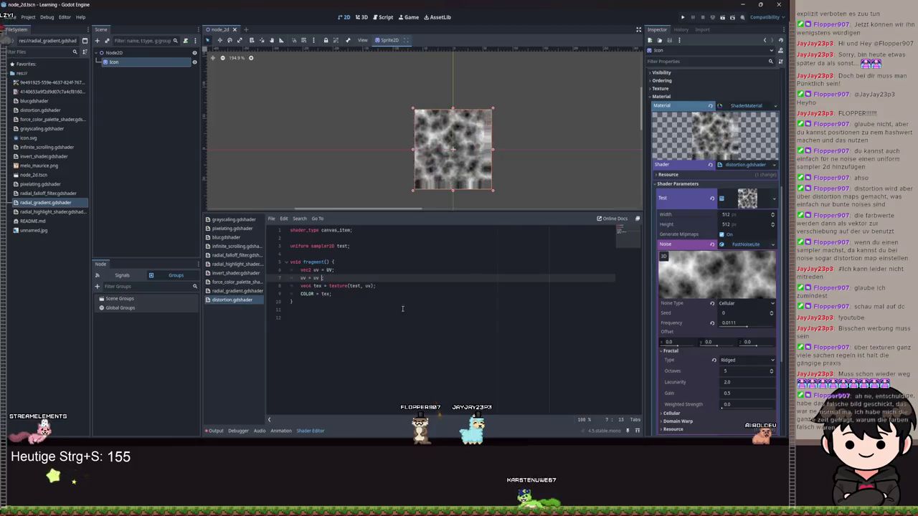
Step: Change line 9 from 'COLOR = tex;' to 'COLOR *= tex;' and save the shader
key(ctrl+s)
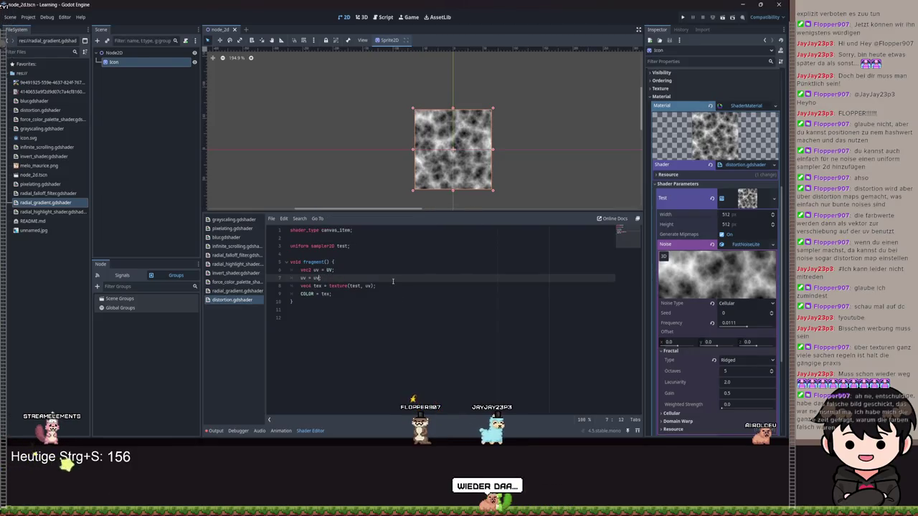
click(333, 294)
key(Home)
key(ctrl+s)
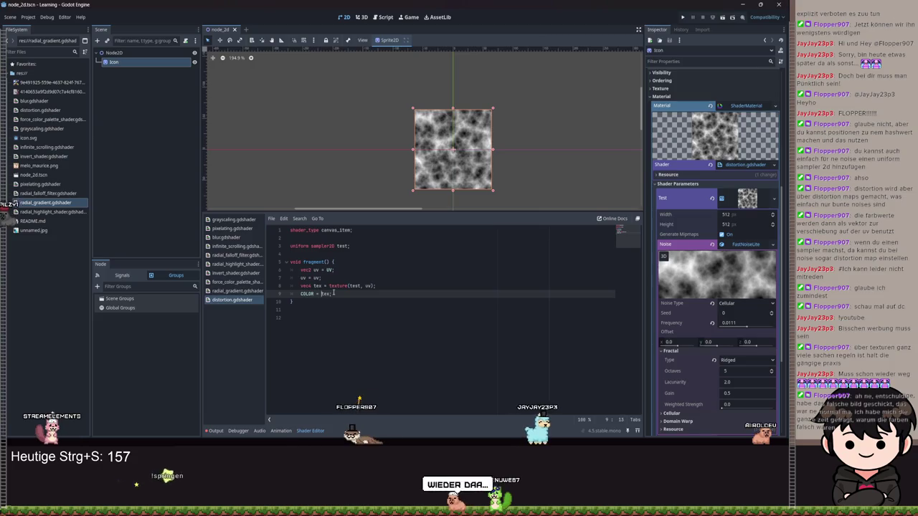
key(Right)
key(Right)
key(Right)
text(*)
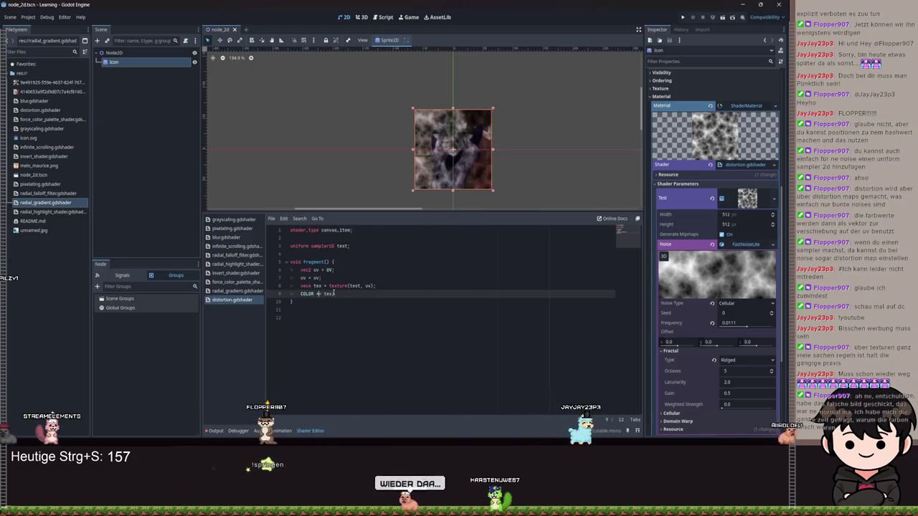
key(ctrl+s)
scroll(518, 151, up, 2)
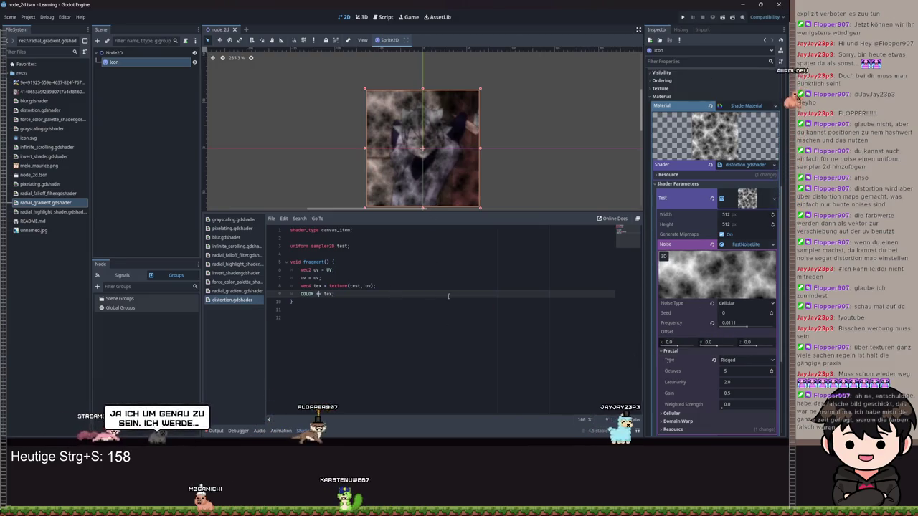
Step: Raise the noise frequency to 0.0137 and the lacunarity to 2.41
drag(750, 330, 748, 327)
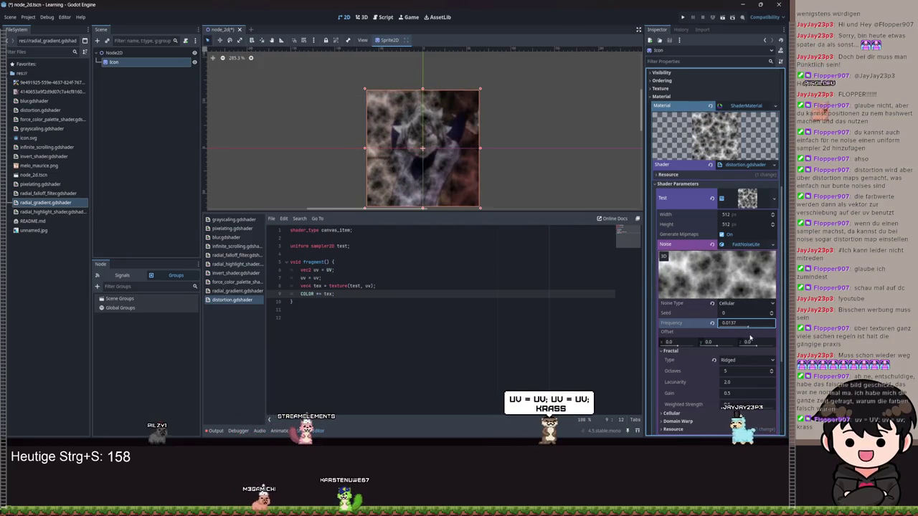
scroll(719, 337, down, 2)
mouse_move(719, 337)
mouse_down()
mouse_move(756, 337)
mouse_move(700, 337)
mouse_move(717, 337)
mouse_up()
scroll(685, 356, down, 3)
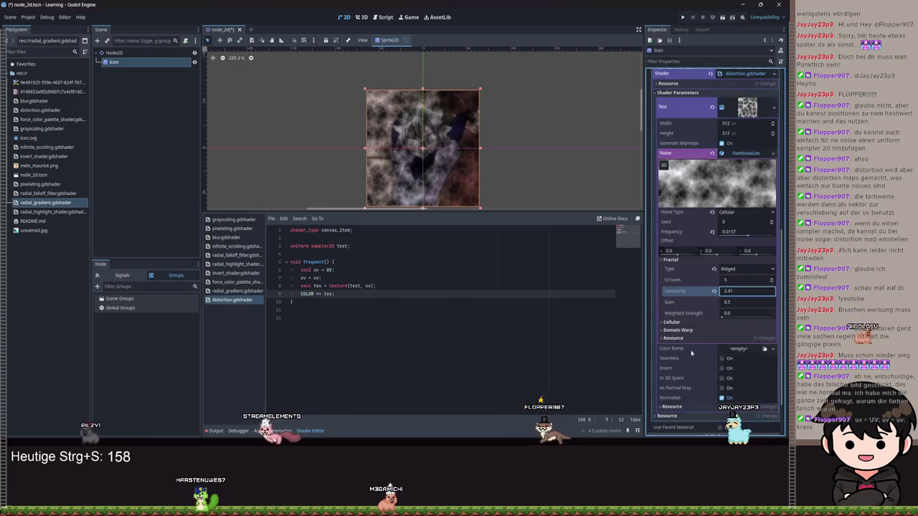
Step: Add a new Gradient as the Color Ramp, undoing a trial stop move
click(739, 303)
click(749, 314)
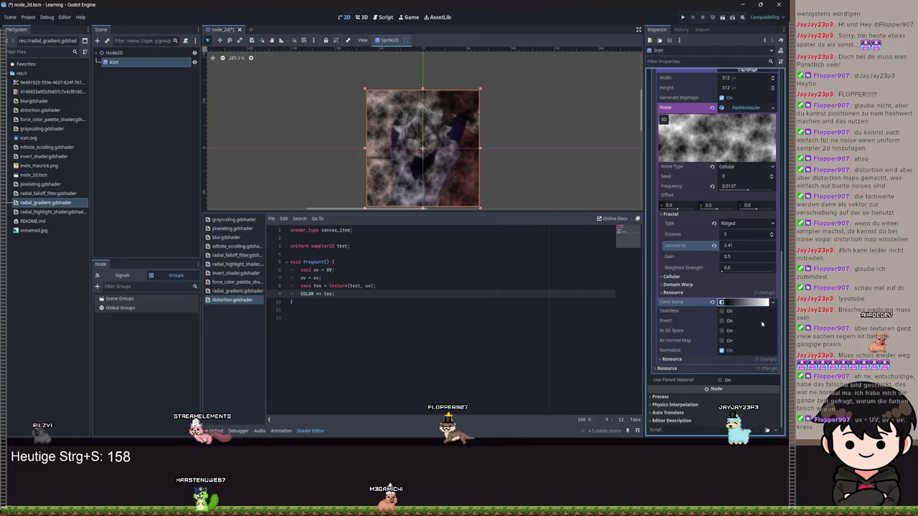
click(742, 302)
mouse_move(660, 329)
mouse_down()
mouse_move(746, 328)
mouse_move(632, 327)
mouse_up()
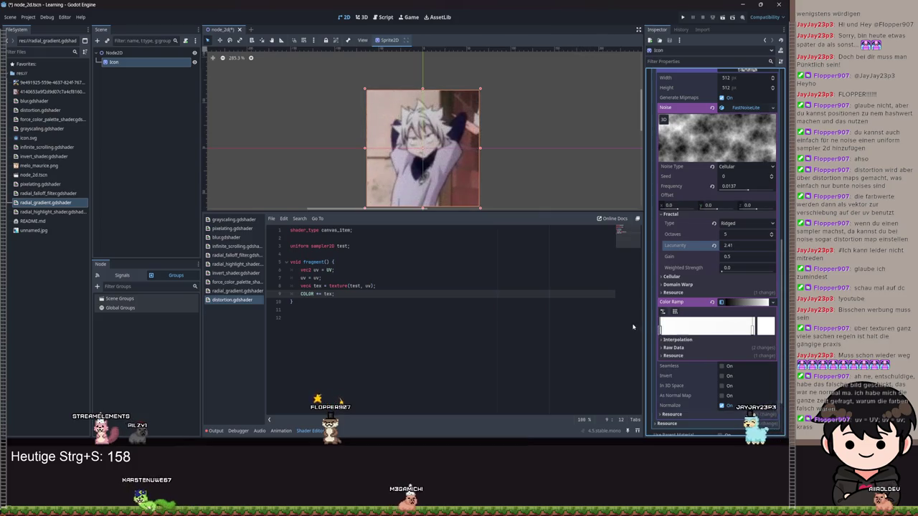
key(ctrl+z)
Step: Set the gradient interpolation to Cubic and keep the color space at sRGB
click(677, 339)
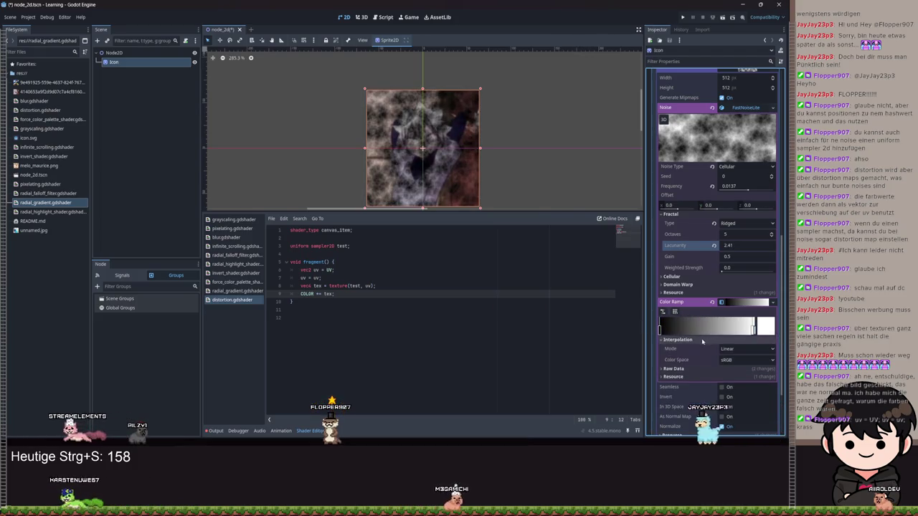
click(734, 351)
click(739, 378)
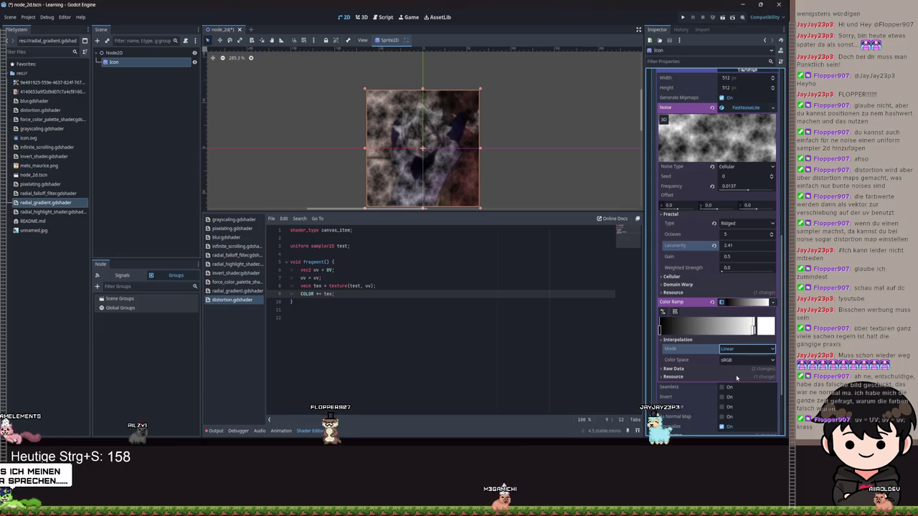
mouse_move(660, 328)
mouse_down()
mouse_move(710, 329)
mouse_move(659, 330)
mouse_up()
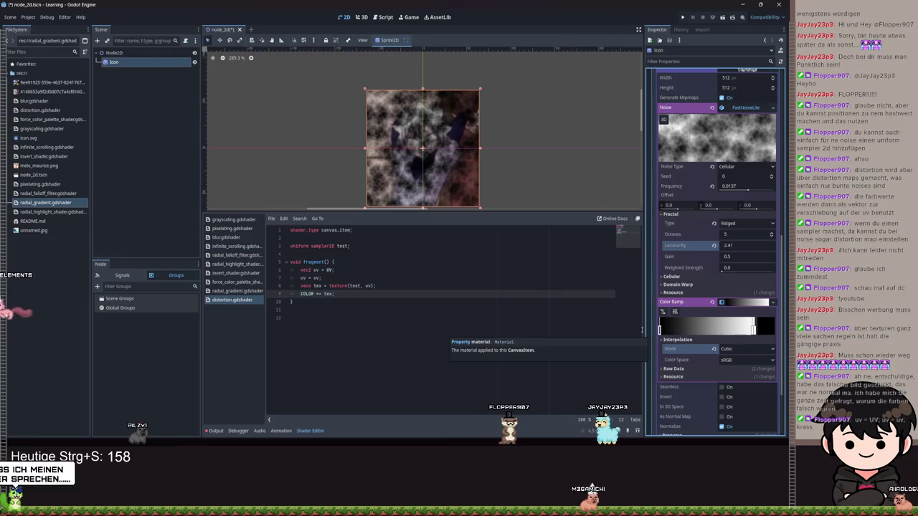
scroll(674, 310, down, 2)
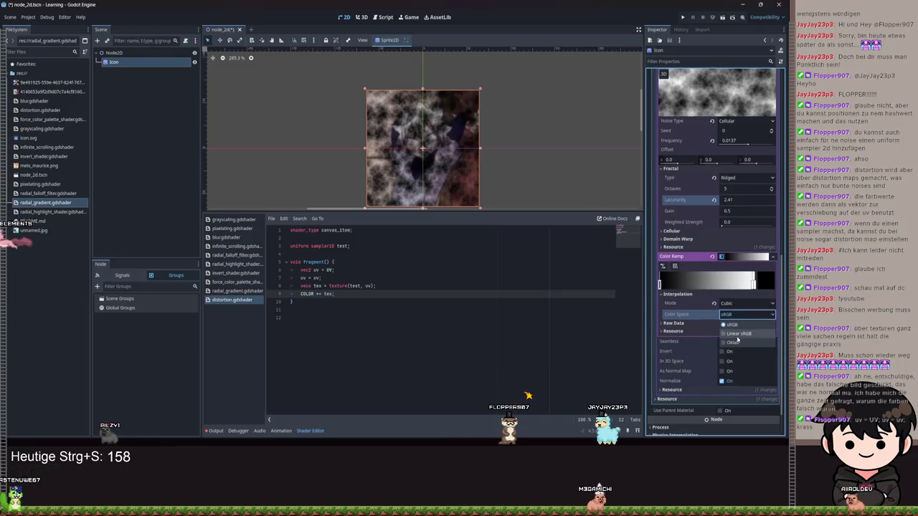
click(736, 334)
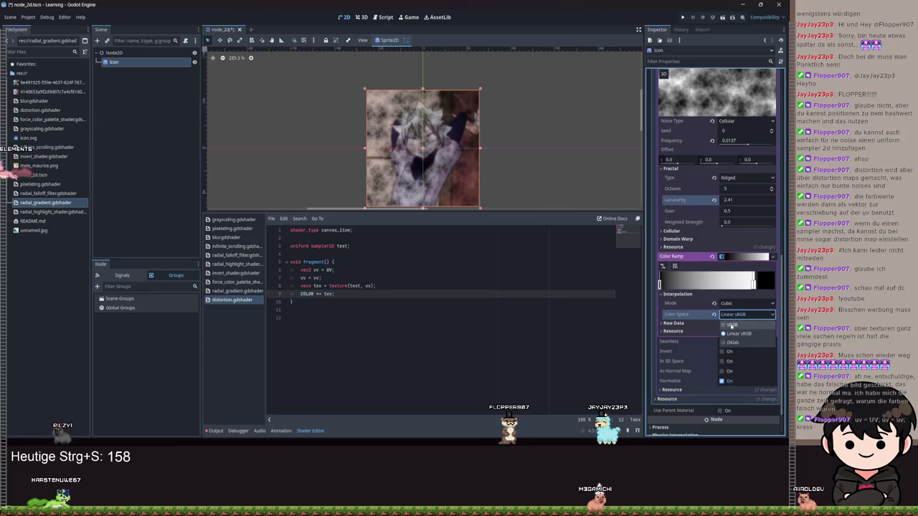
click(732, 325)
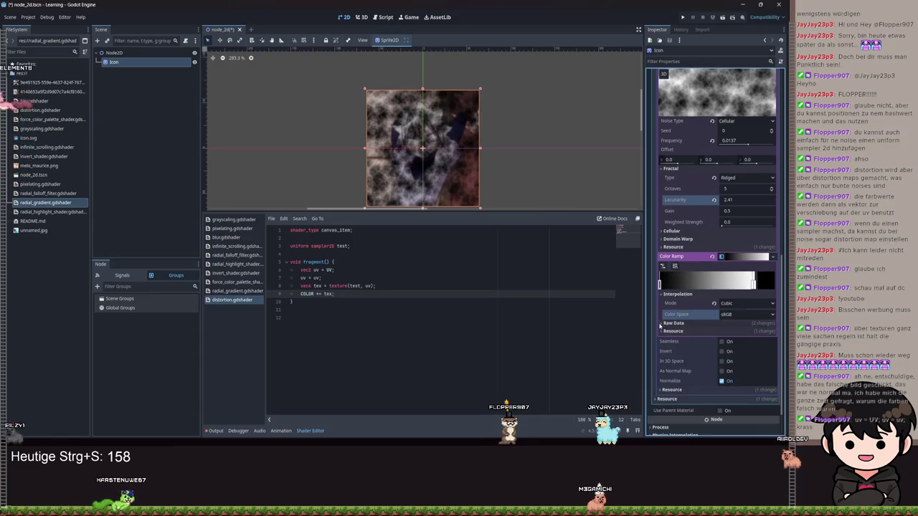
click(706, 239)
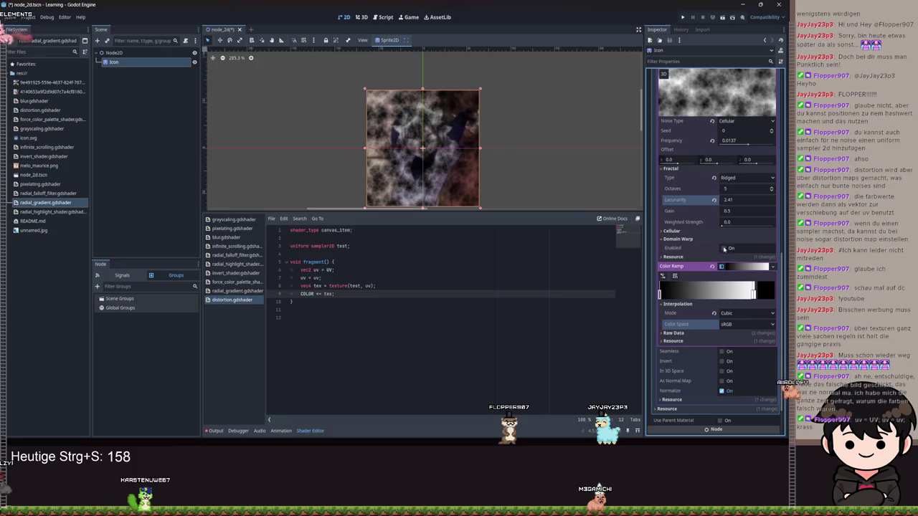
Step: Leave domain warping off and keep the cellular distance function Euclidean after trying Manhattan
click(722, 248)
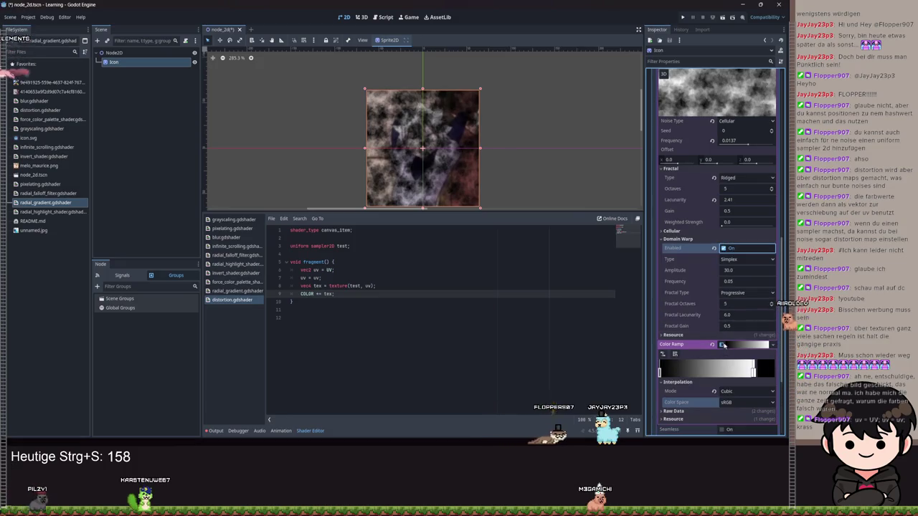
click(723, 249)
click(674, 231)
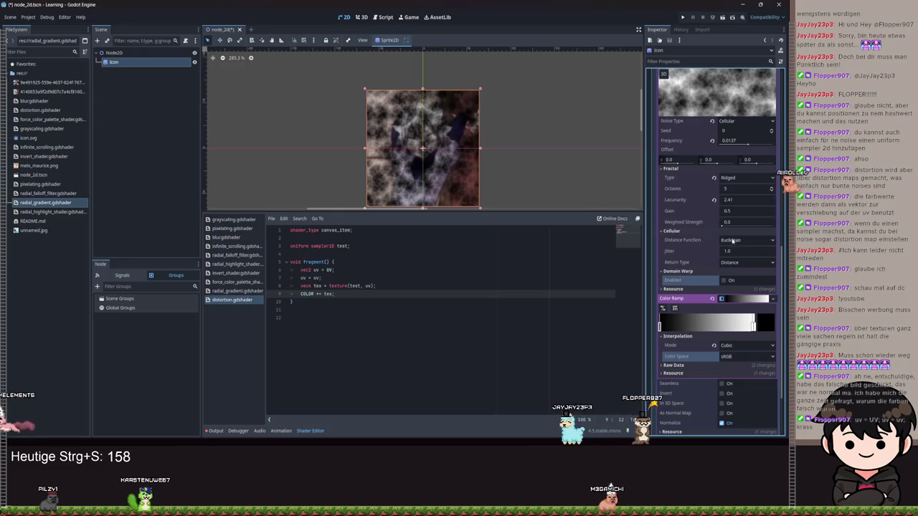
click(733, 240)
click(739, 267)
click(735, 241)
Step: Try Distance2 and Cell Value, then set return type Distance with weighted strength 0.0
click(735, 251)
click(738, 264)
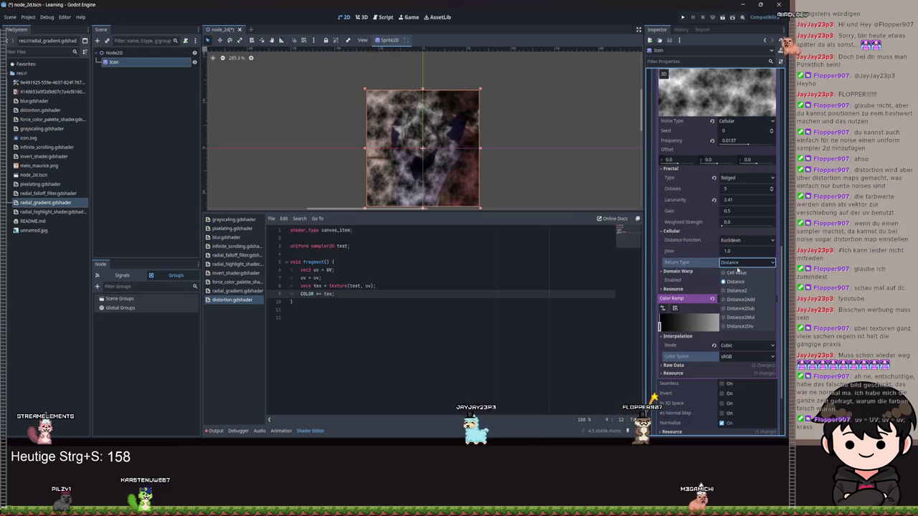
click(739, 291)
click(746, 263)
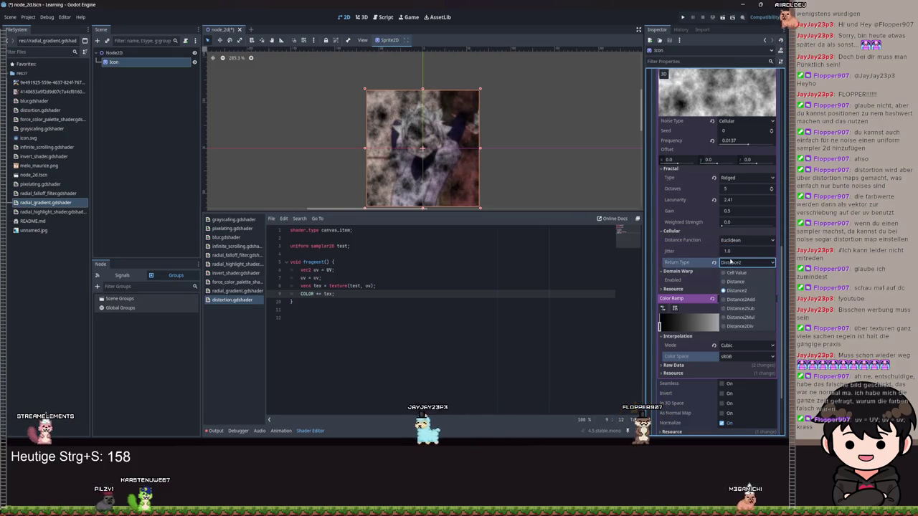
click(736, 272)
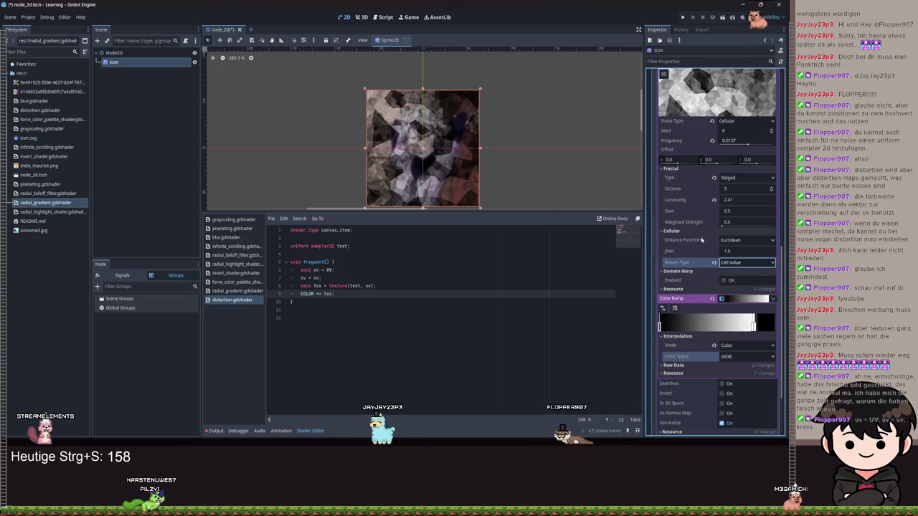
click(734, 228)
drag(735, 232, 696, 234)
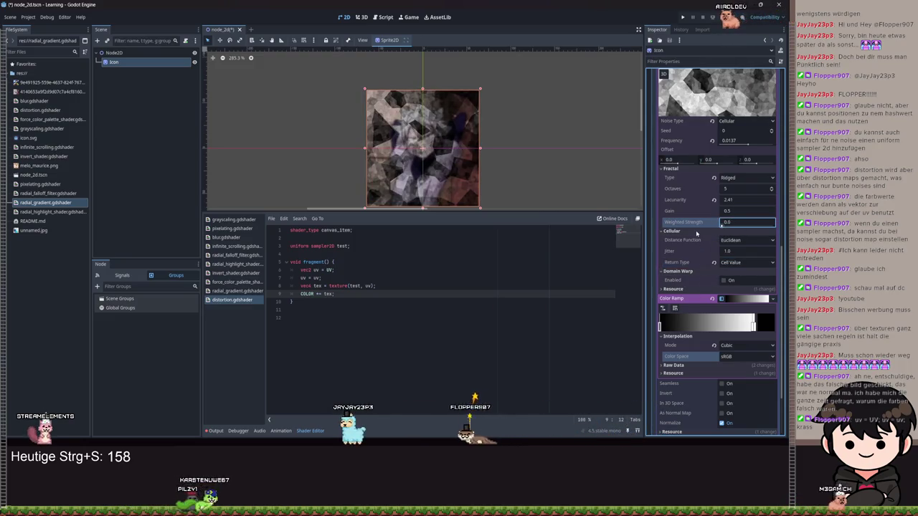
click(746, 262)
click(732, 282)
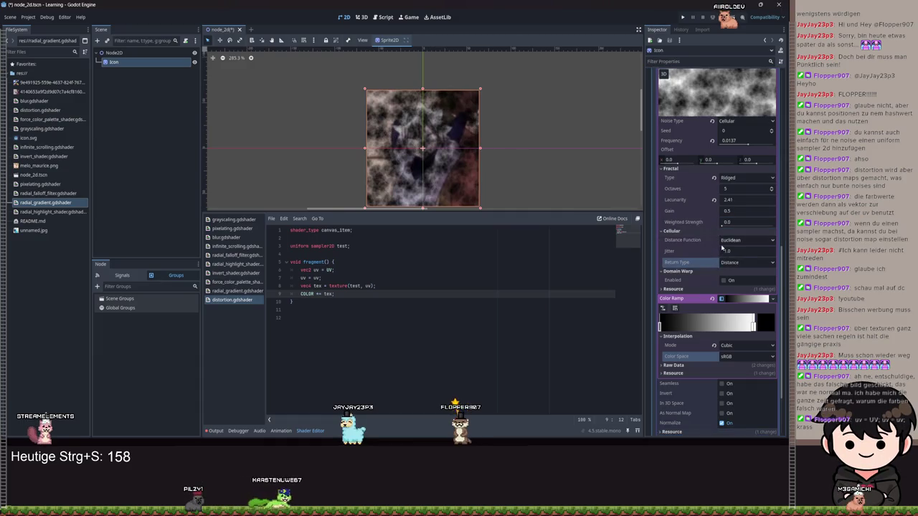
Step: Drop the fractal gain to -3.535 and keep the FBM fractal type after briefly trying None
mouse_move(722, 226)
mouse_down()
mouse_move(739, 228)
mouse_move(702, 240)
mouse_up()
mouse_move(750, 211)
mouse_down()
mouse_move(717, 212)
mouse_move(771, 211)
mouse_move(732, 212)
mouse_move(775, 202)
mouse_move(724, 203)
mouse_move(760, 202)
mouse_move(728, 188)
mouse_move(760, 188)
mouse_up()
text(10)
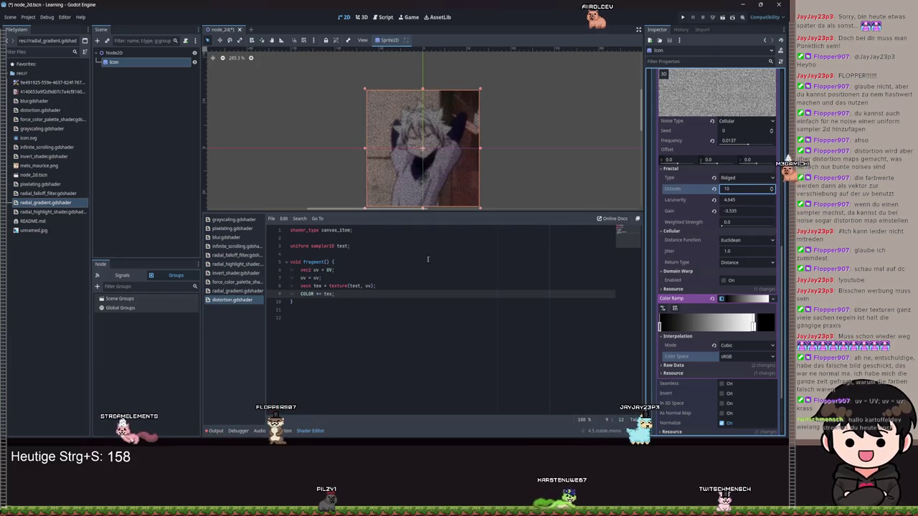
click(732, 178)
click(731, 198)
click(731, 177)
click(731, 188)
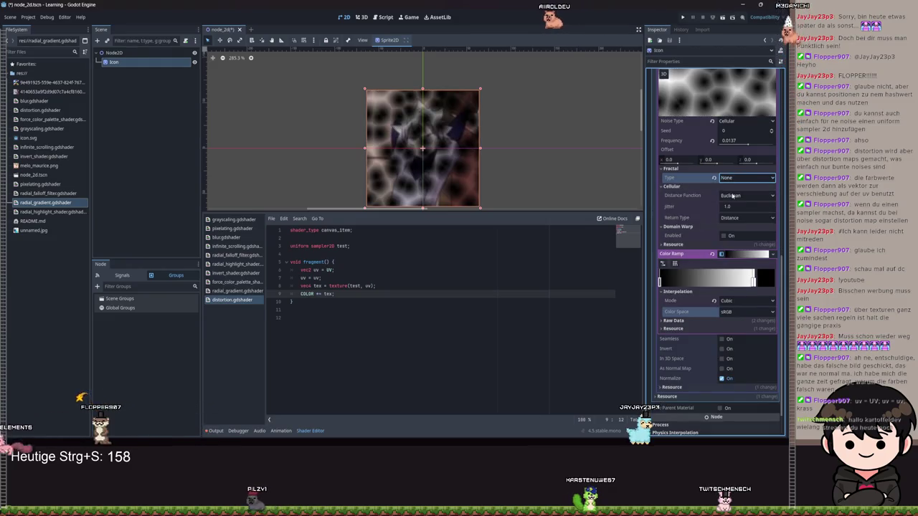
click(731, 178)
click(732, 198)
scroll(692, 270, down, 3)
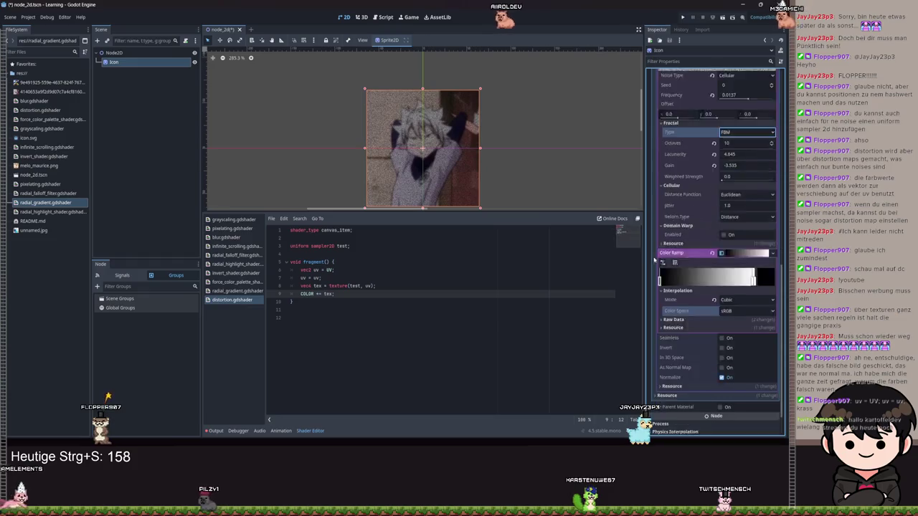
mouse_move(681, 274)
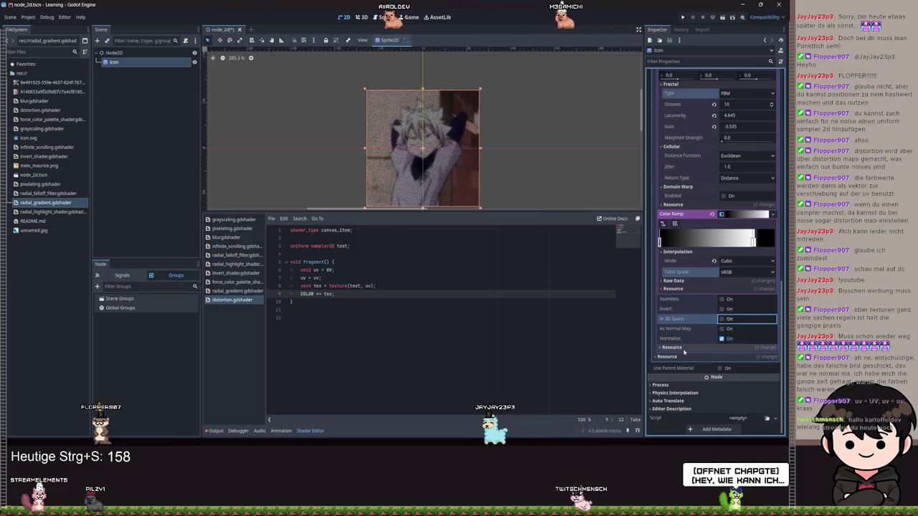
click(721, 328)
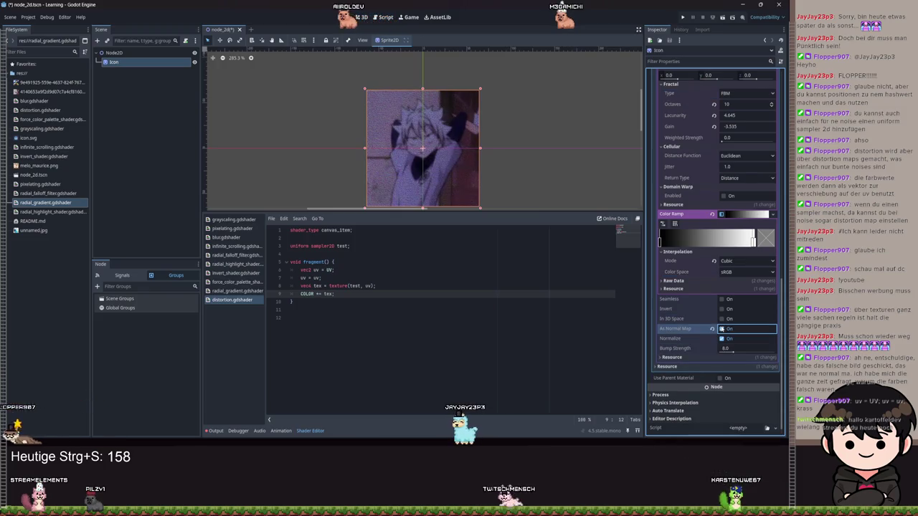
drag(727, 349, 775, 353)
scroll(391, 172, up, 10)
scroll(391, 172, down, 10)
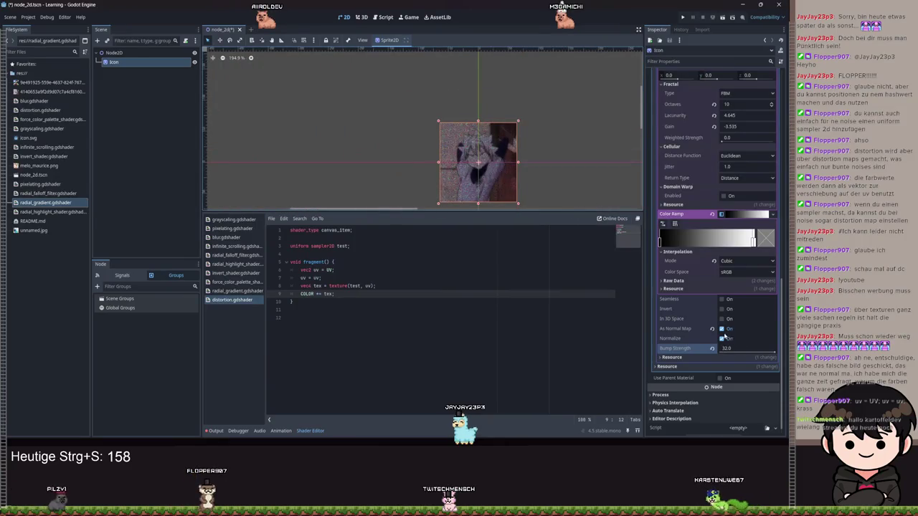
click(722, 330)
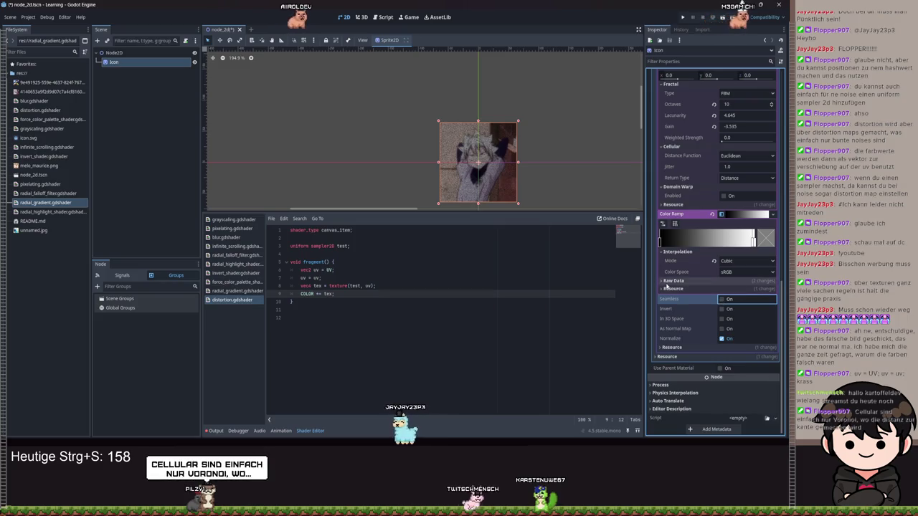
scroll(683, 285, up, 3)
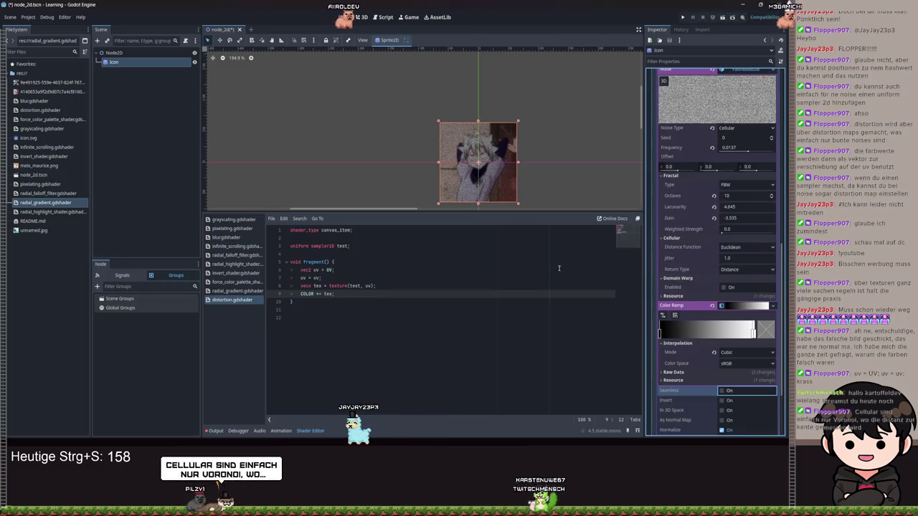
scroll(560, 152, down, 2)
scroll(482, 147, up, 1)
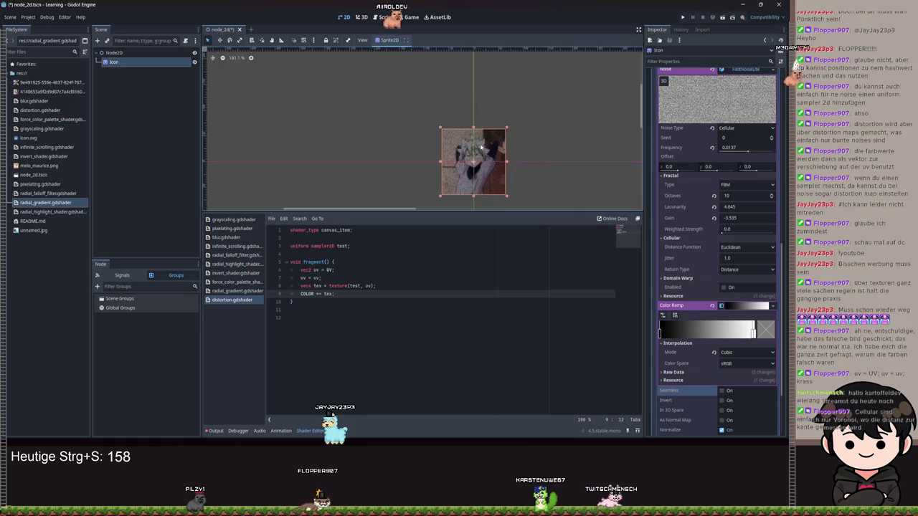
drag(517, 169, 468, 145)
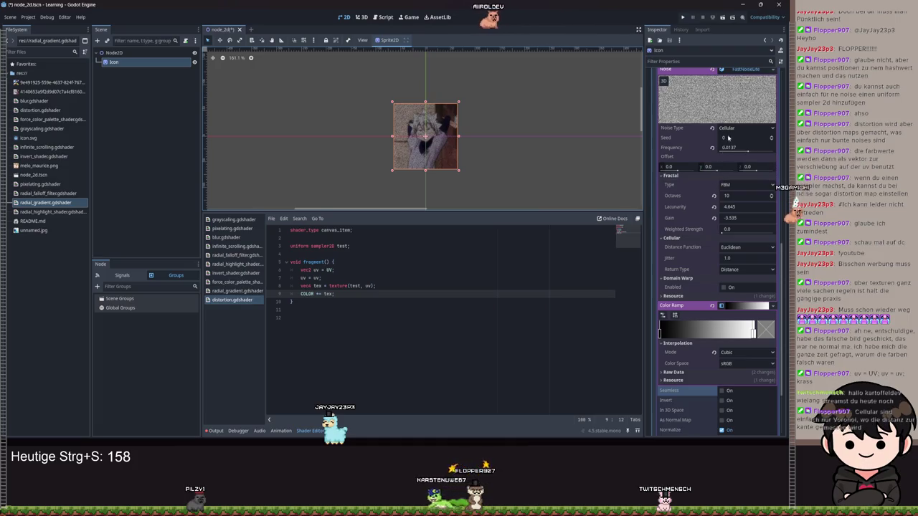
Step: Switch the noise type to Value after trying Simplex and Value Cubic
click(731, 129)
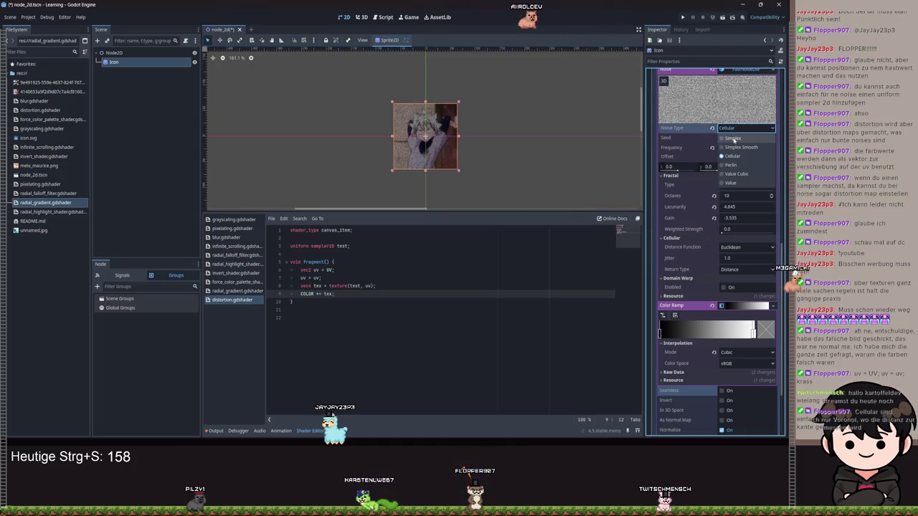
click(732, 139)
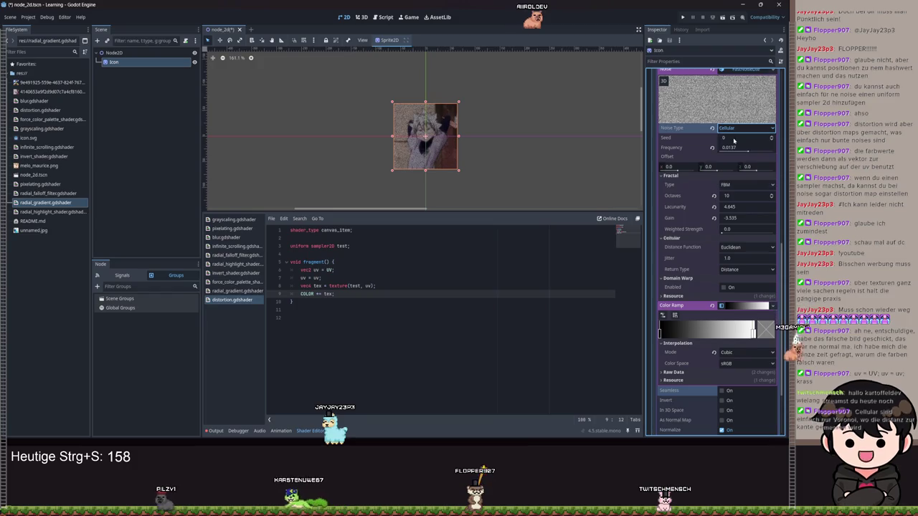
scroll(420, 144, up, 6)
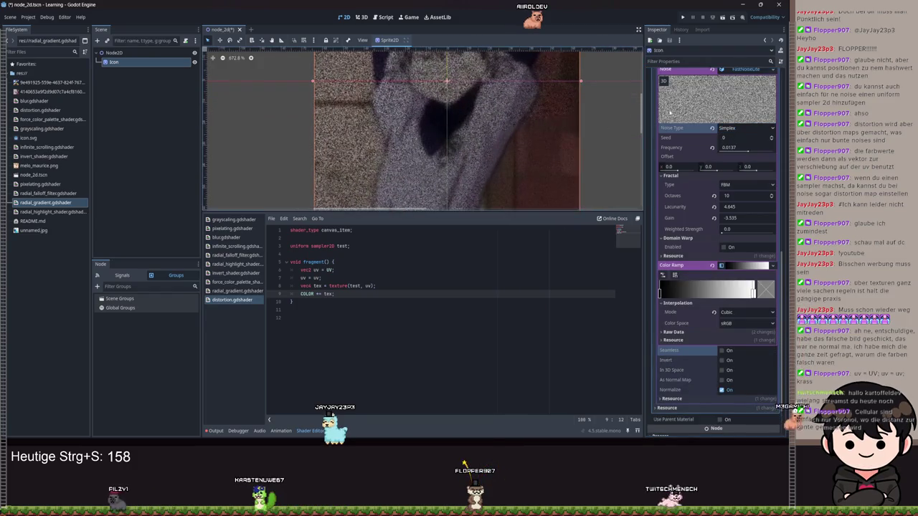
click(749, 130)
click(734, 175)
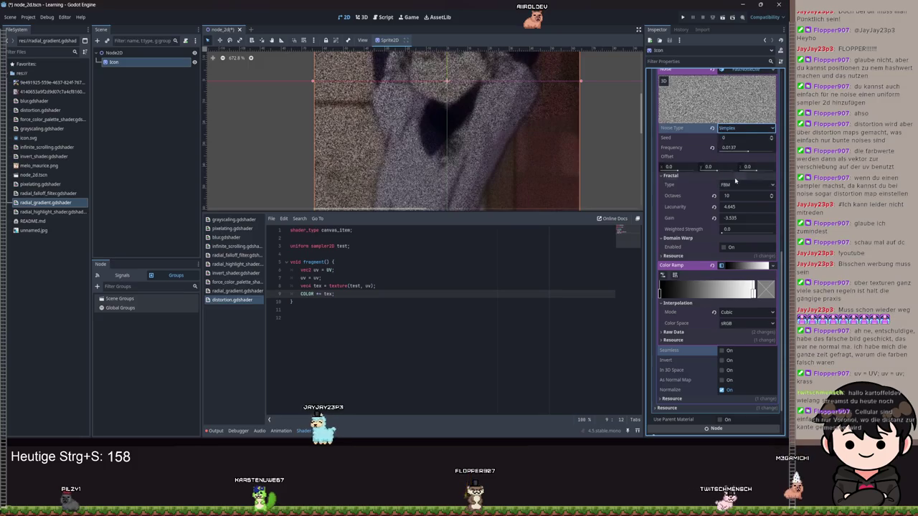
click(740, 129)
click(732, 184)
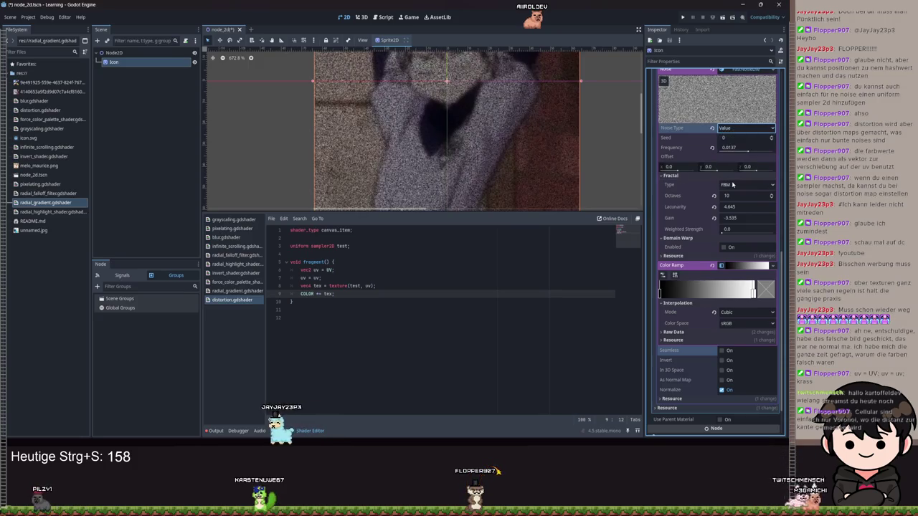
Step: Reset the seed to 0, set frequency to 1.0, and reduce octaves to 1
mouse_move(731, 137)
mouse_down()
mouse_move(760, 137)
mouse_move(689, 137)
mouse_up()
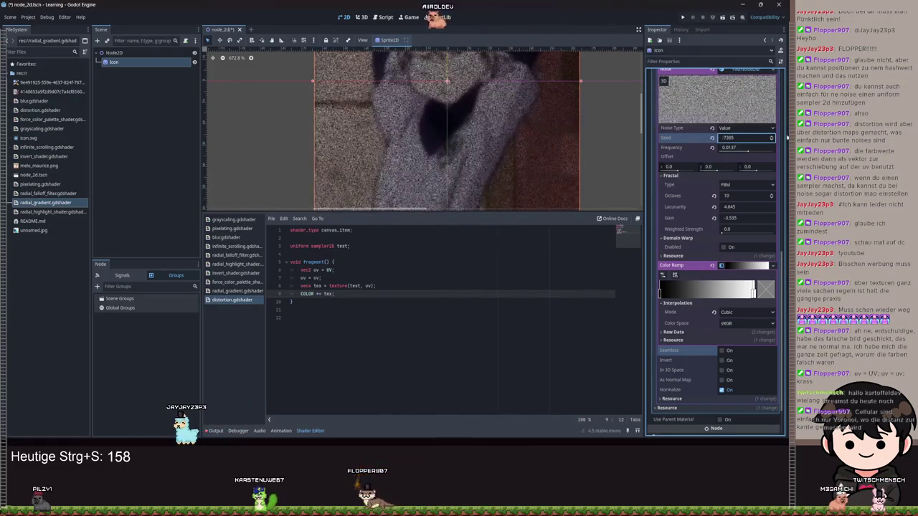
click(712, 139)
mouse_move(748, 151)
mouse_down()
mouse_move(708, 154)
mouse_move(773, 150)
mouse_up()
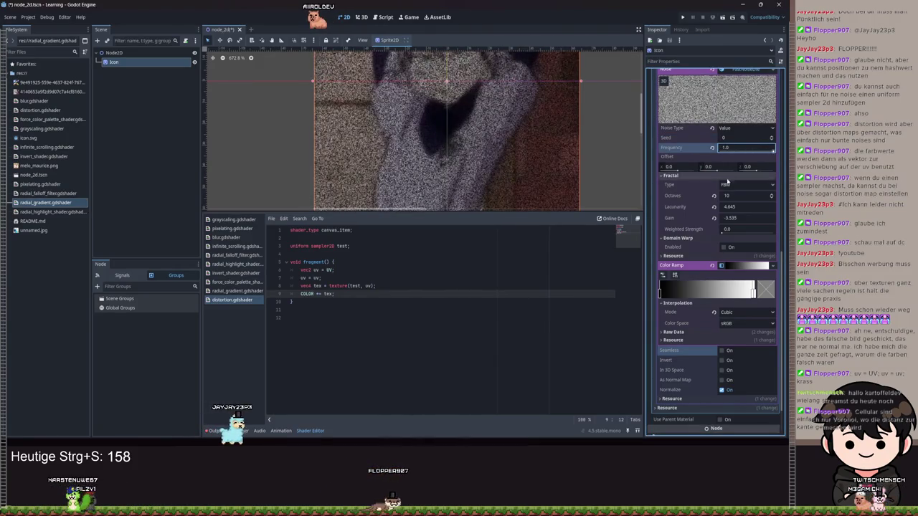
drag(731, 200, 710, 200)
click(734, 208)
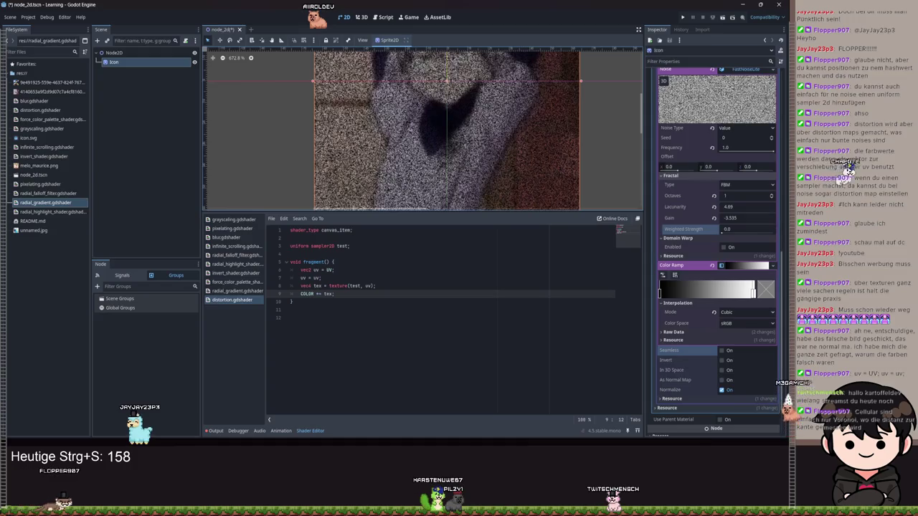
Step: Scroll the Inspector down past the Value noise's fractal settings, with lacunarity now 4.69
scroll(739, 307, down, 3)
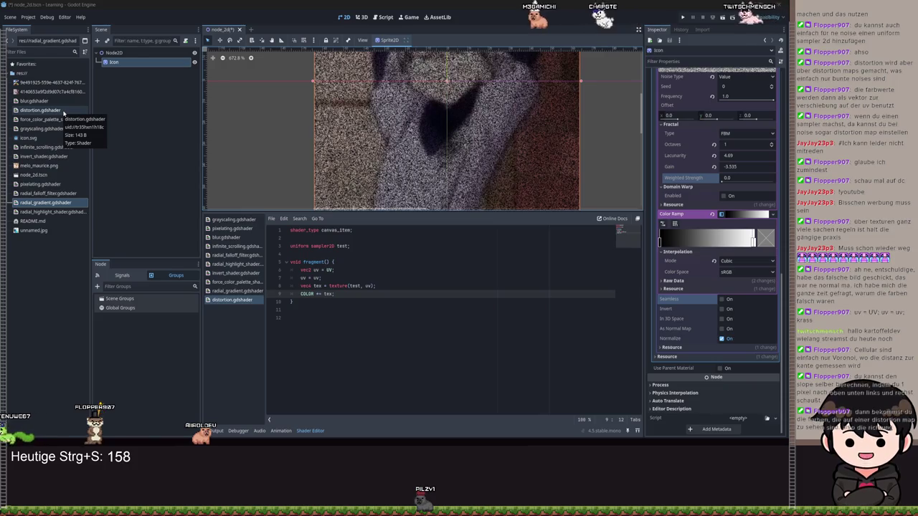
Step: Delete the old sampling lines in fragment() and start a 'vec2 uv' declaration in their place
drag(335, 294, 298, 271)
key(BackSpace)
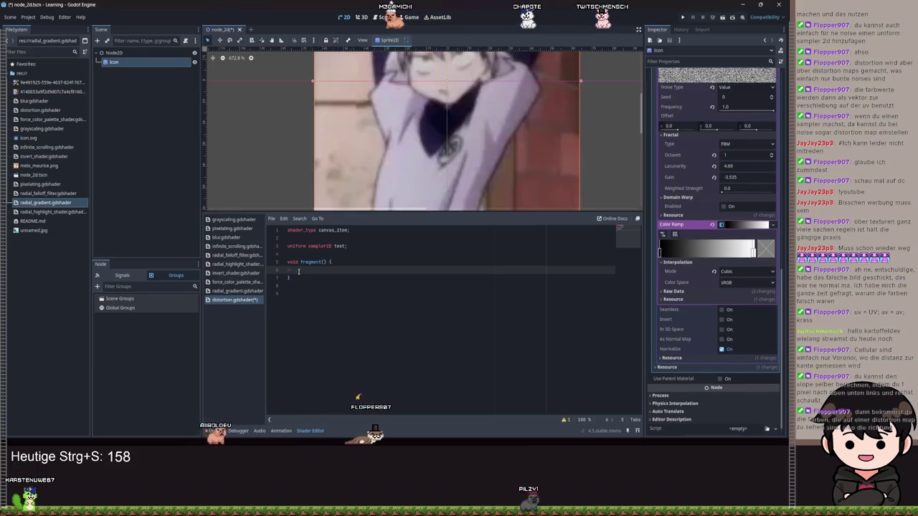
text(vec2 uv)
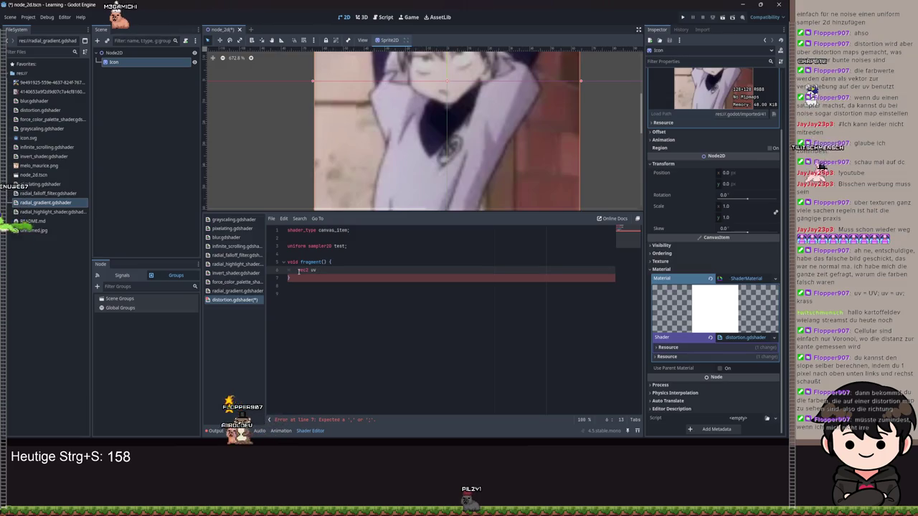
Step: Complete the line as 'vec2 uv = UV;' and save the shader
text(= U)
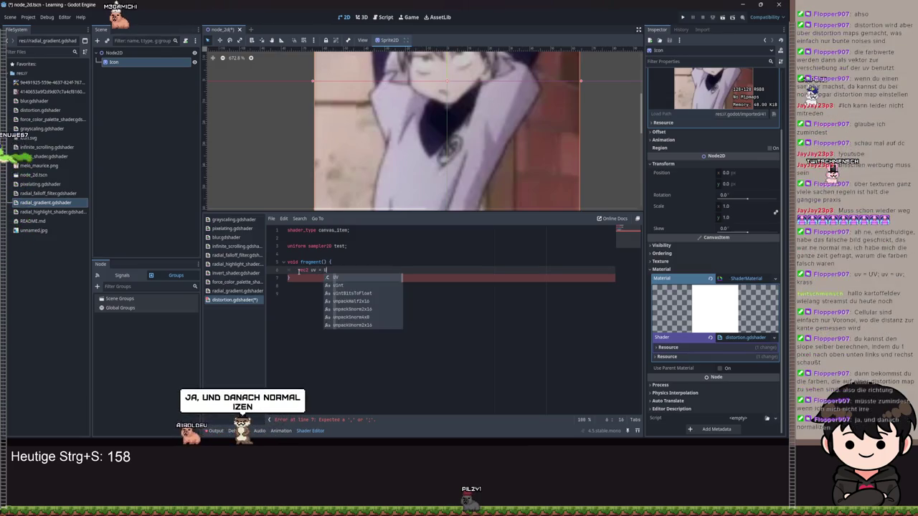
text(V;)
key(ctrl+s)
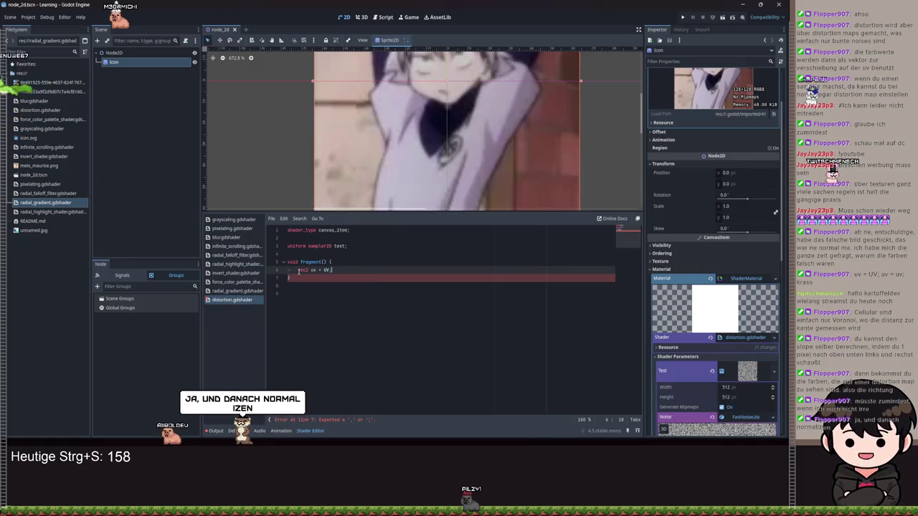
key(Return)
key(Return)
Step: Write 'for (int i = -1; i < 2; i ++){' with an empty body and a blank line above
text(r (int i)
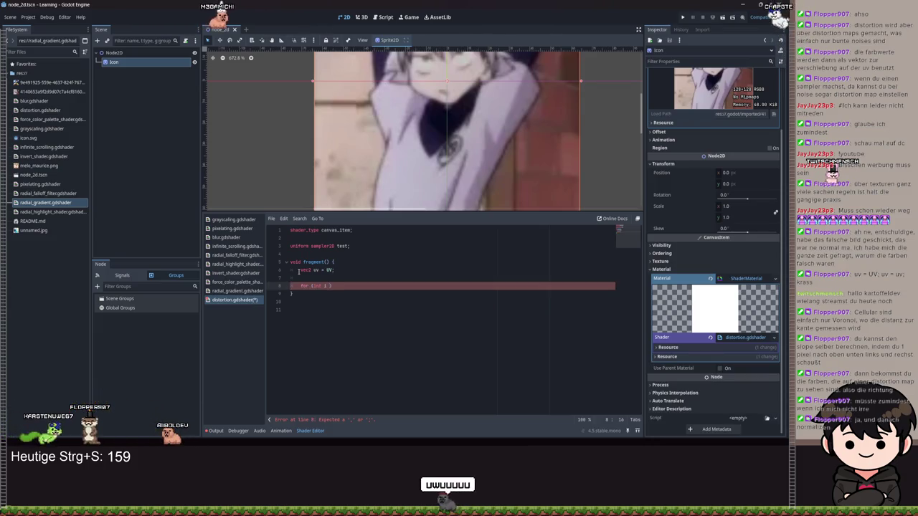
text(= -1; i)
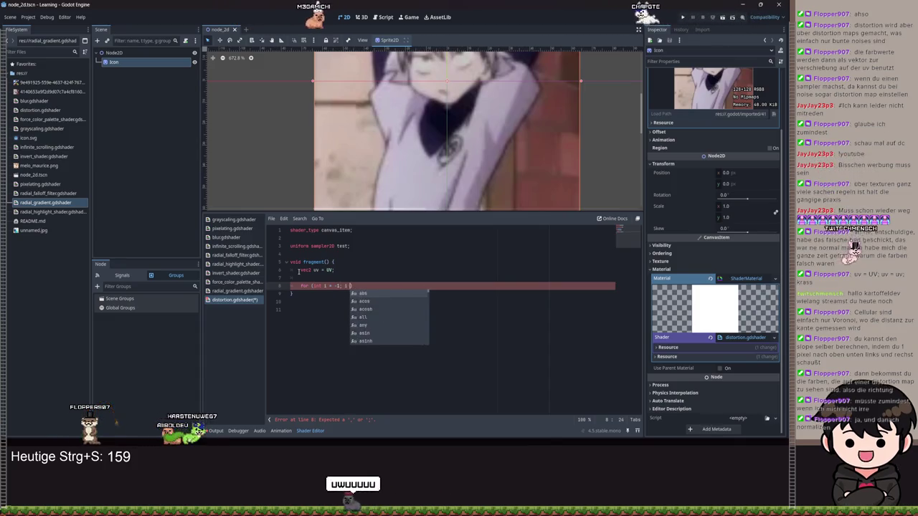
text( < 2; )
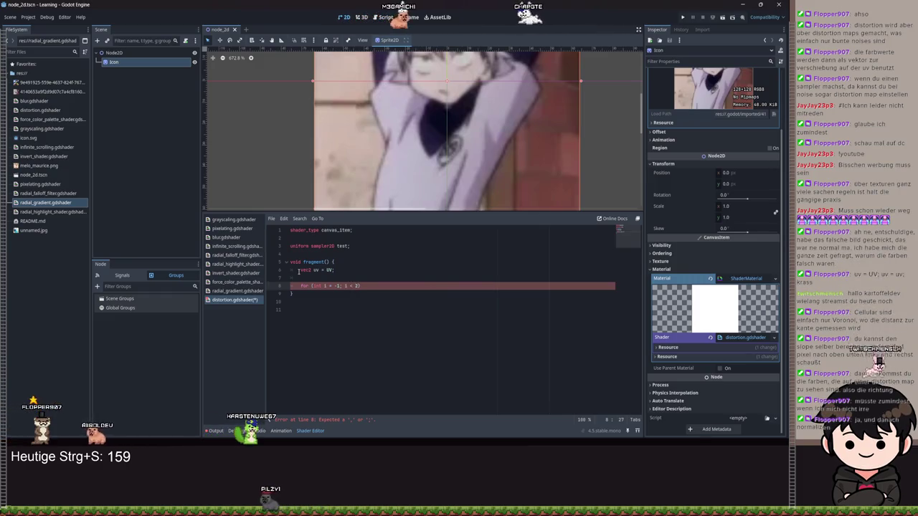
text(i )
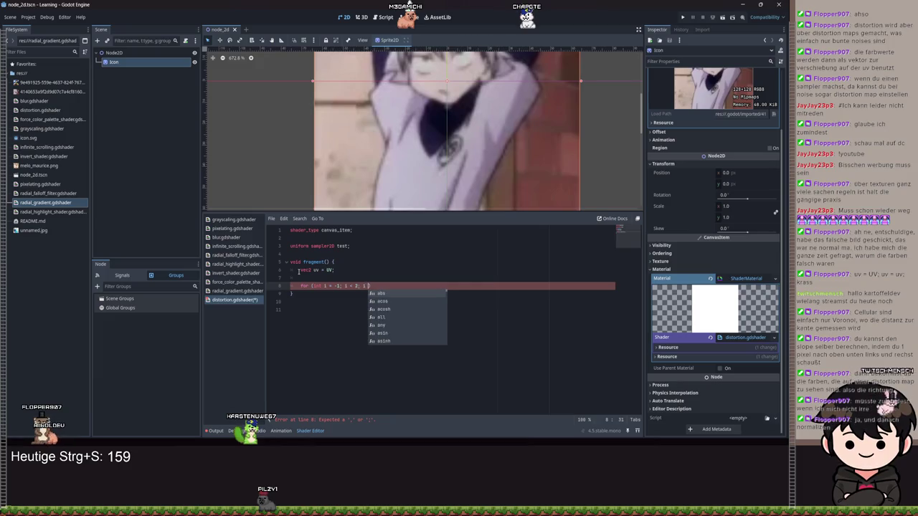
text(++))
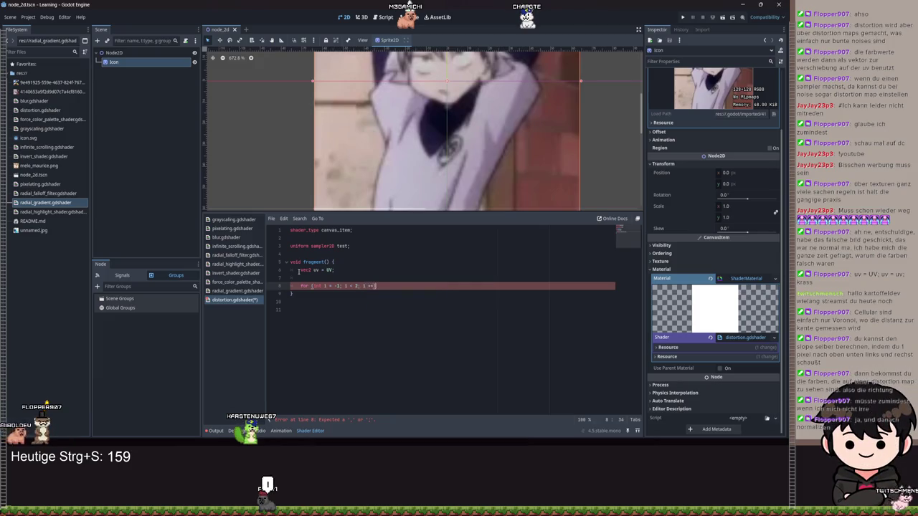
key(Return)
click(307, 277)
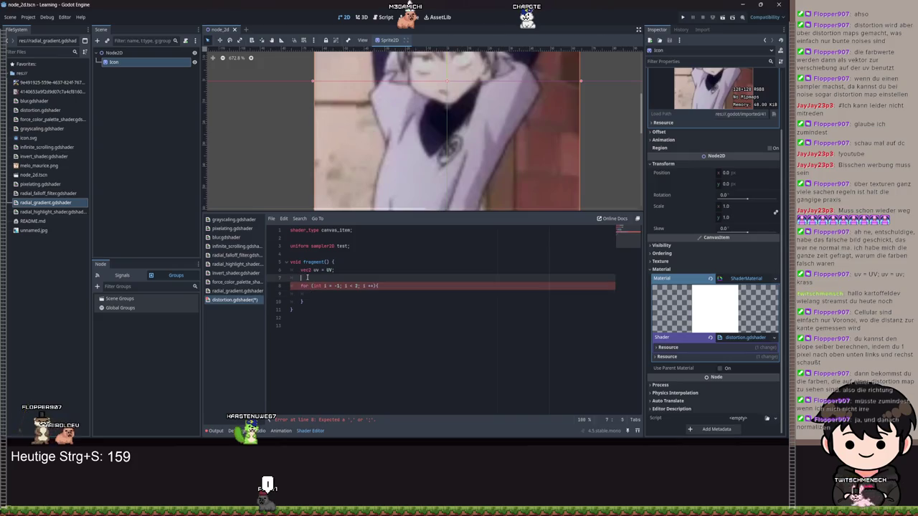
key(Return)
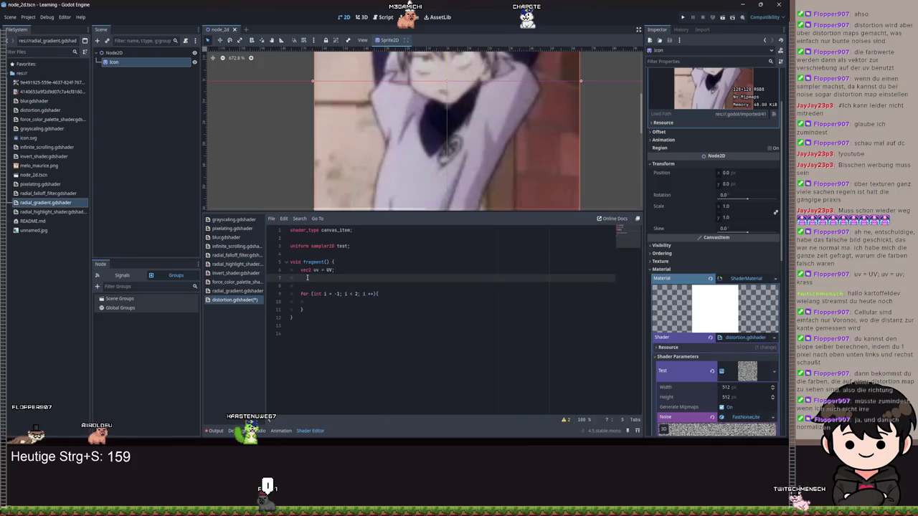
text(vec4 c)
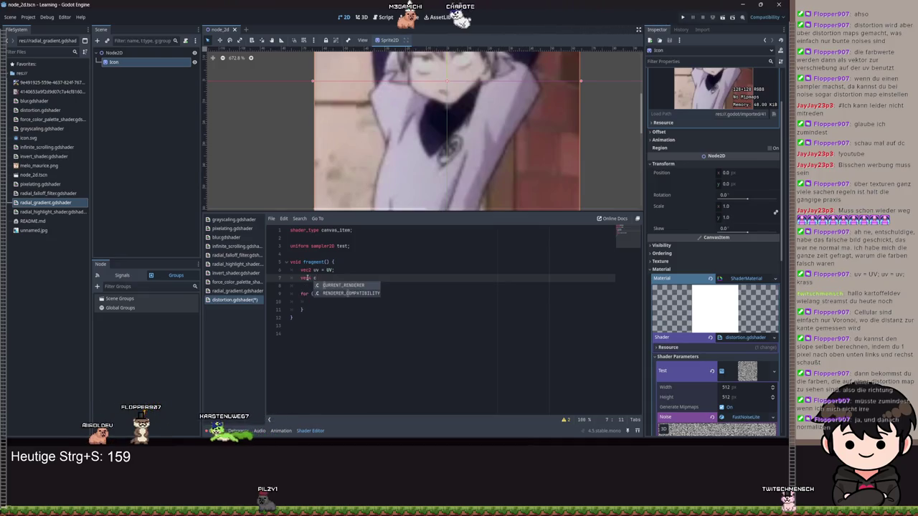
key(BackSpace)
key(BackSpace)
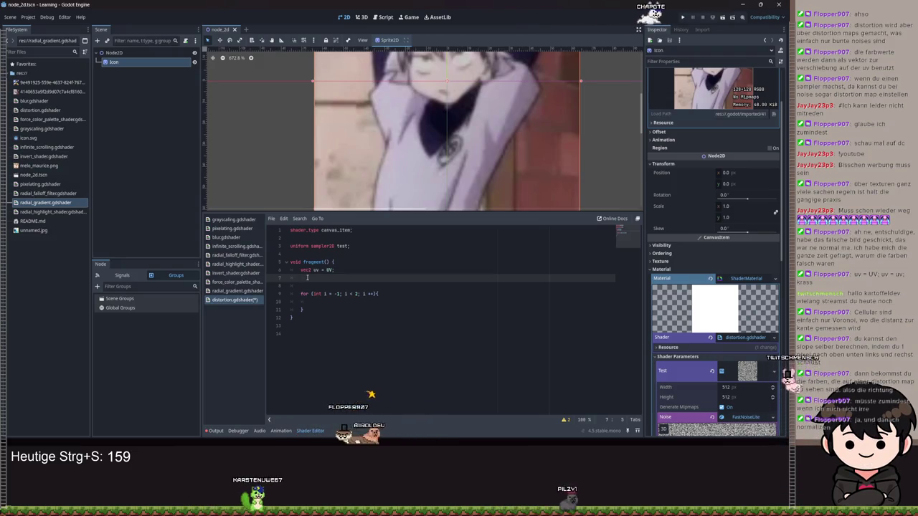
click(320, 301)
Step: Declare 'vec4 new_col;' on the empty line above the loop
text(vec4)
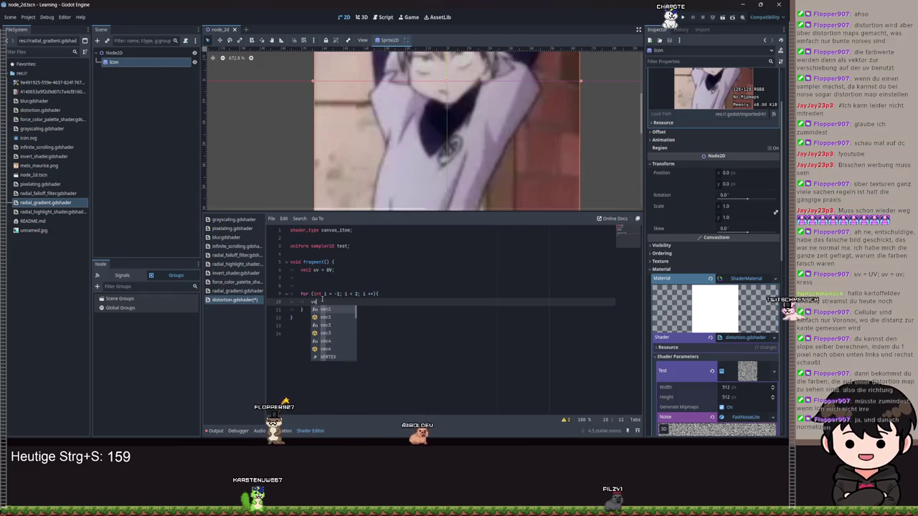
key(Escape)
key(Up)
key(Up)
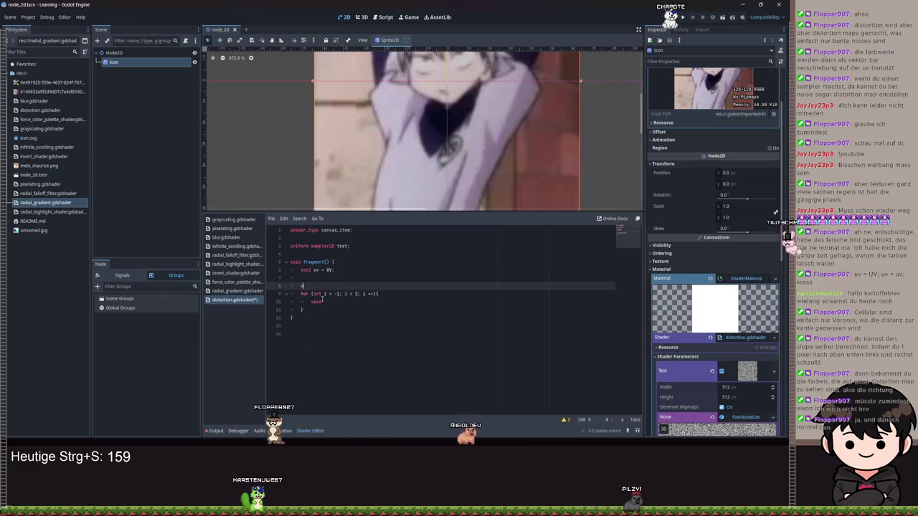
text(ec4 new_co)
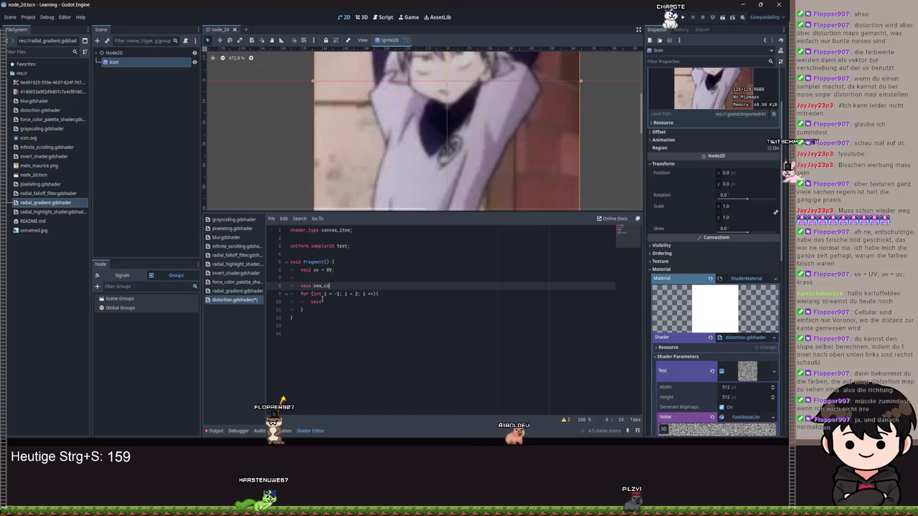
text(l;)
Step: Inside the loop, write 'new_col += texture(TEXTURE, vec2(uv.x + i, uv.y))'
click(323, 301)
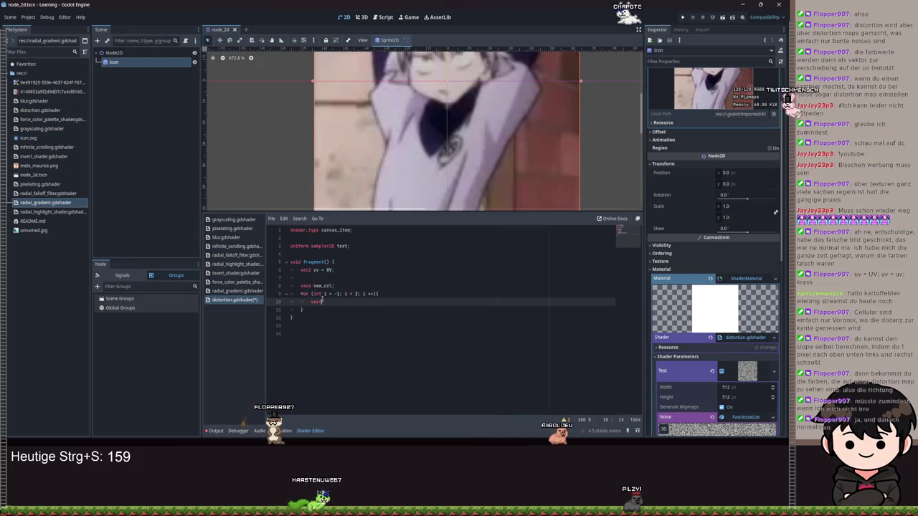
text(()
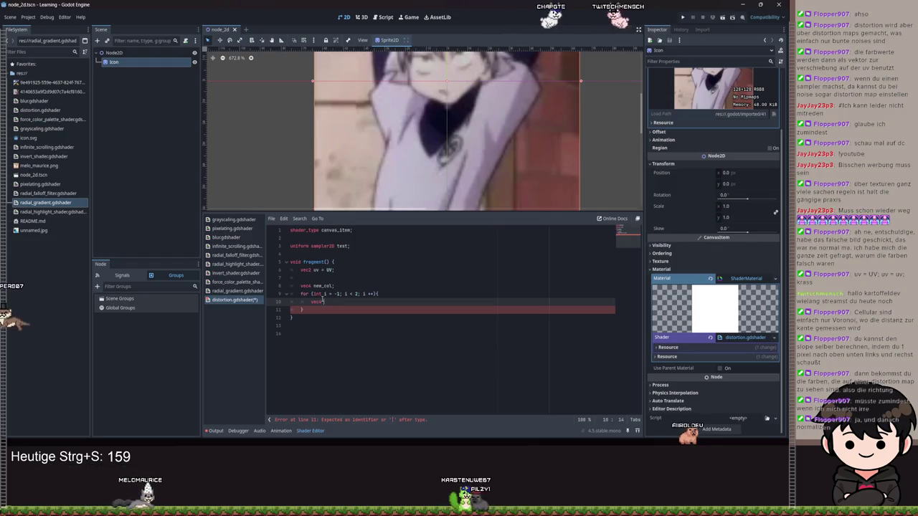
text(texture()
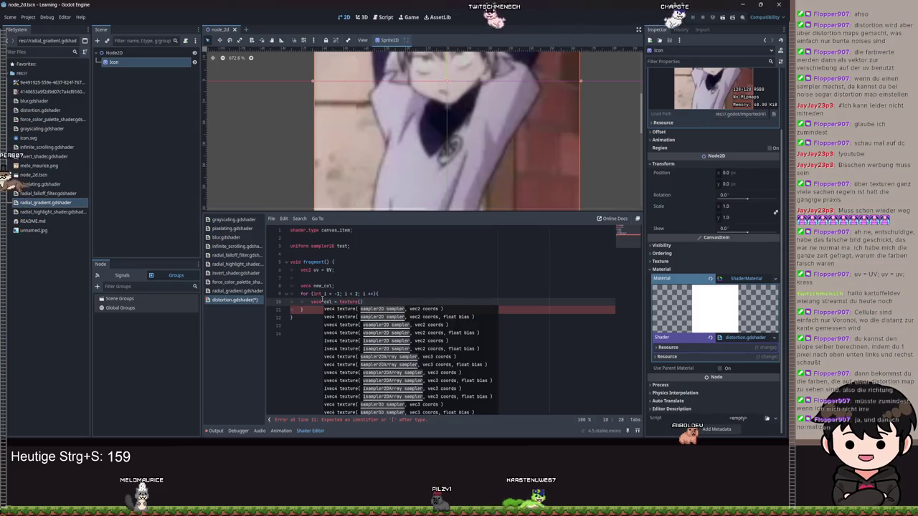
text(U)
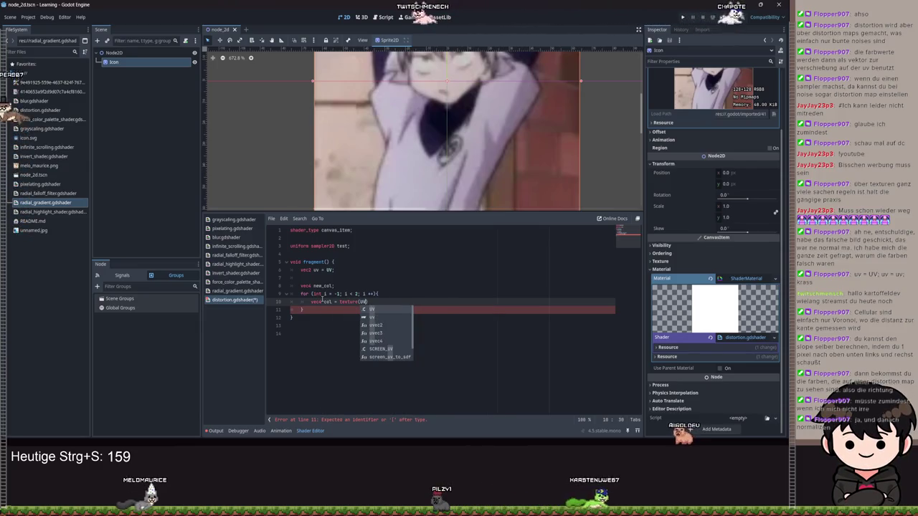
text(V)
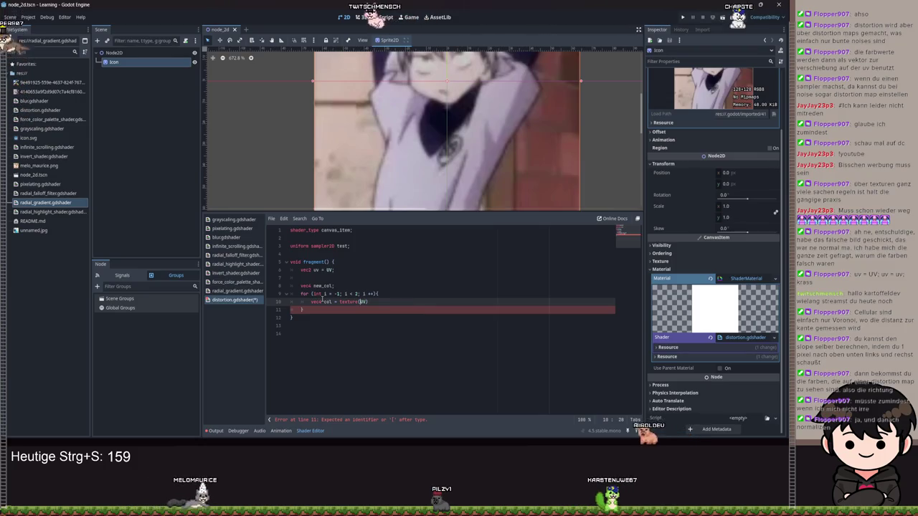
double_click(322, 300)
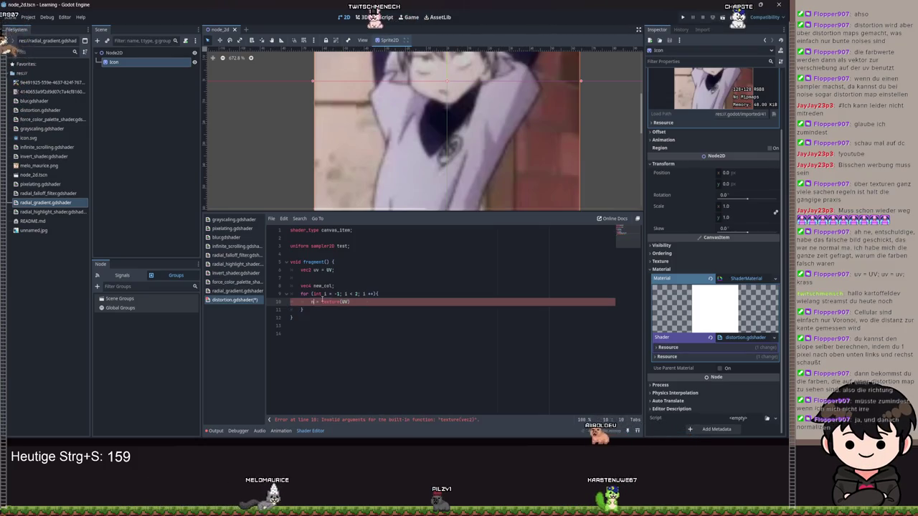
text(ew_col )
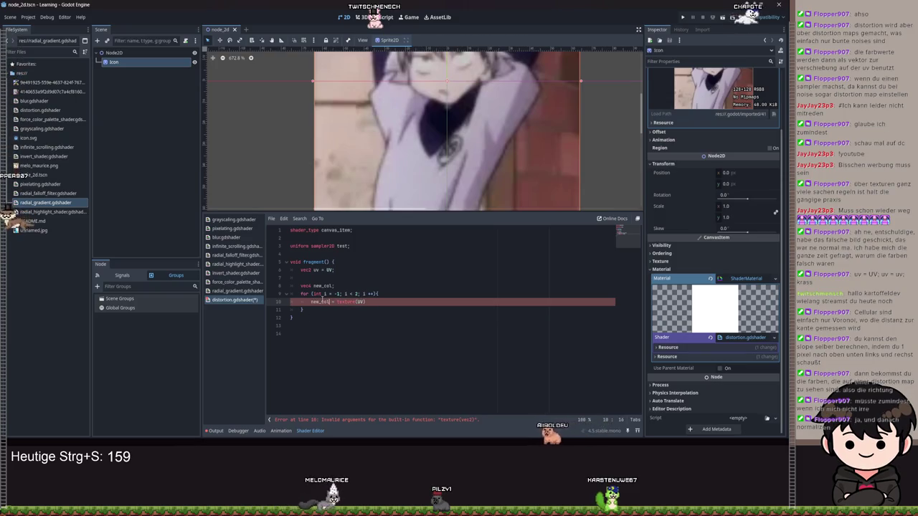
text(+)
key(End)
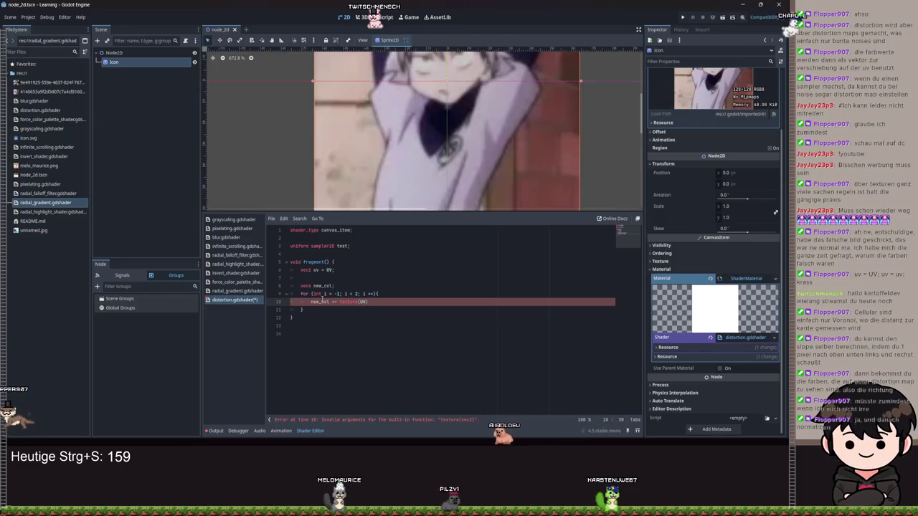
text(TEXTURE, )
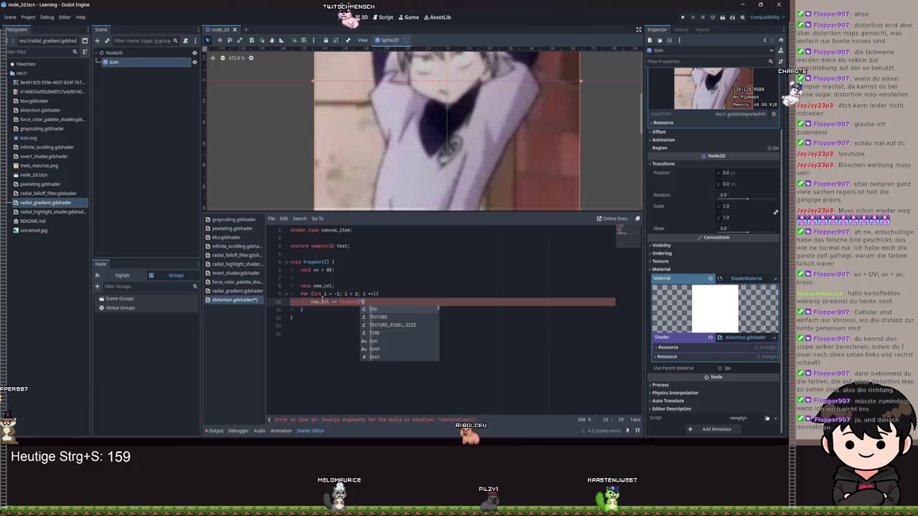
text(uv +)
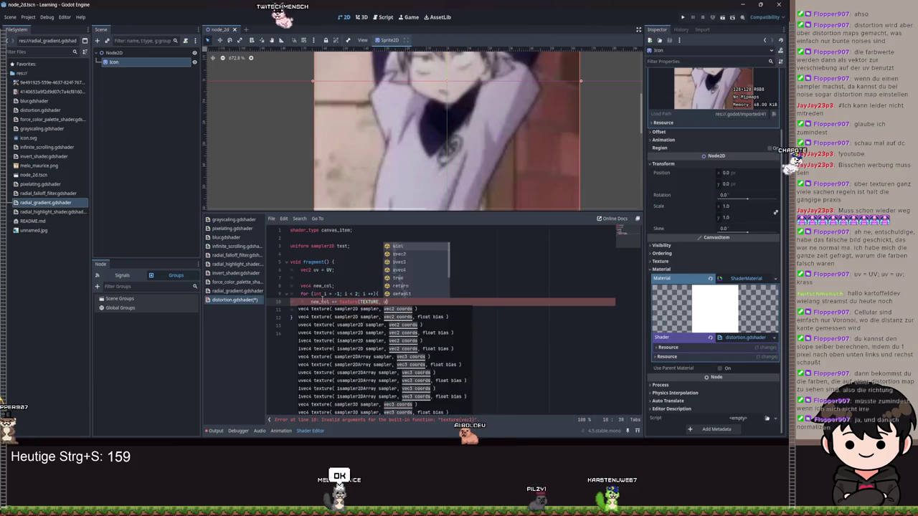
key(BackSpace)
key(BackSpace)
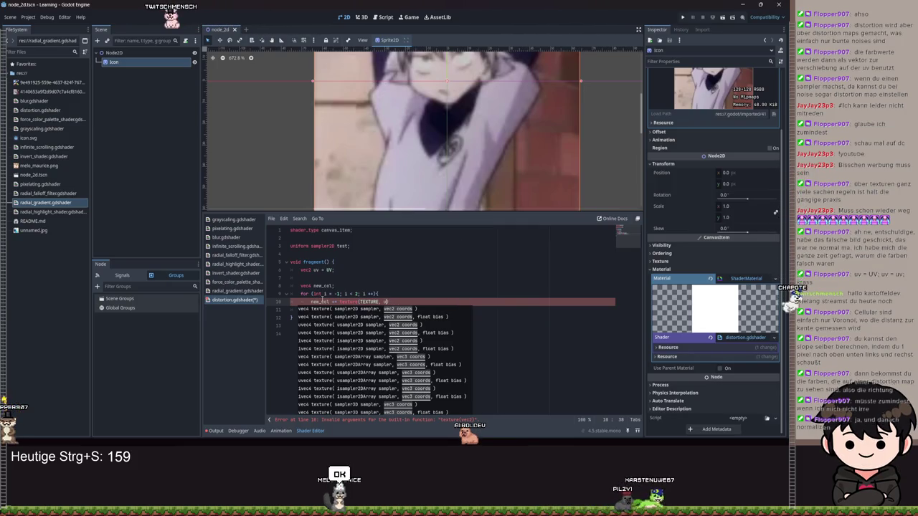
key(BackSpace)
text(vec2(uv)
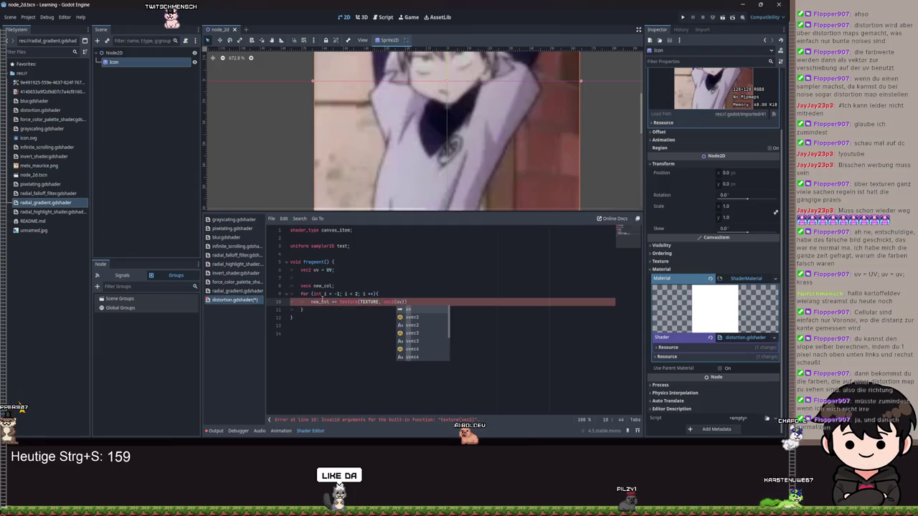
text(.x )
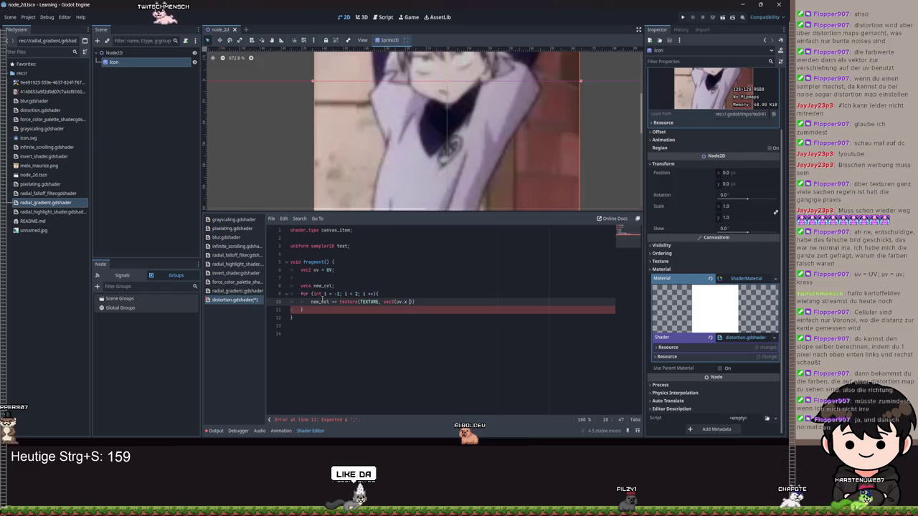
text(+ i, uv.y))
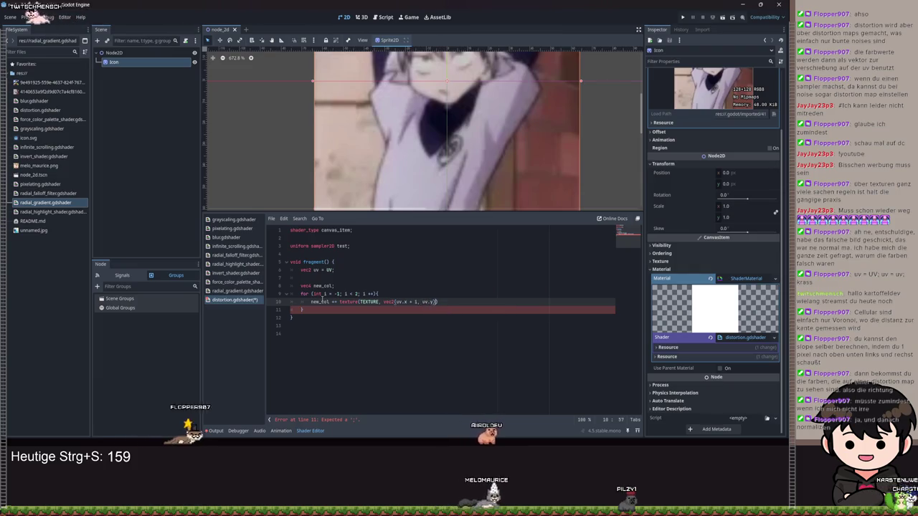
Step: Add a second loop line sampling texture(TEXTURE, vec2(uv.x, uv.y + ...)), end the first with ';', and save
key(Return)
text(ew_c)
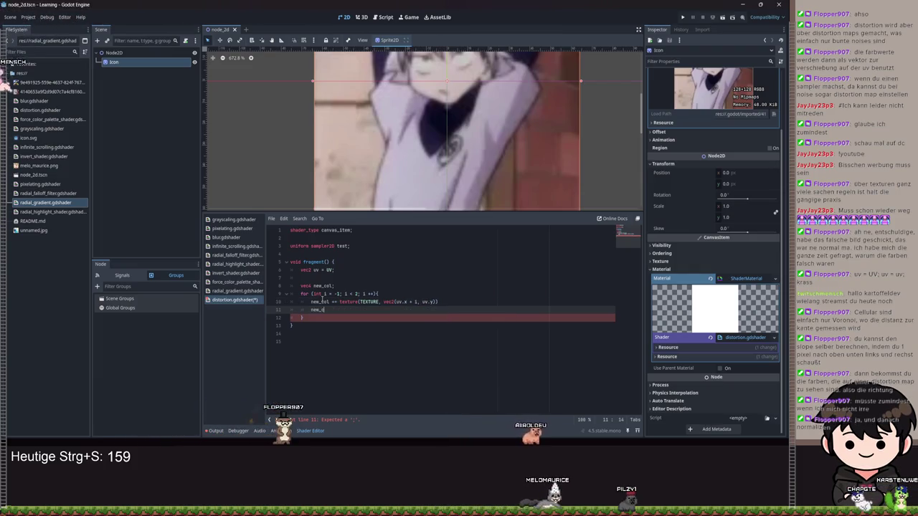
text(ol += texture)
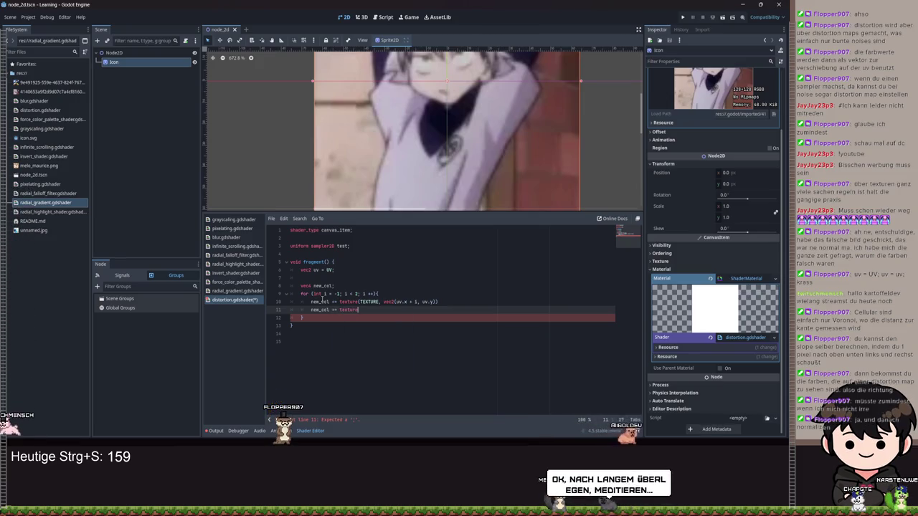
click(441, 302)
text(;)
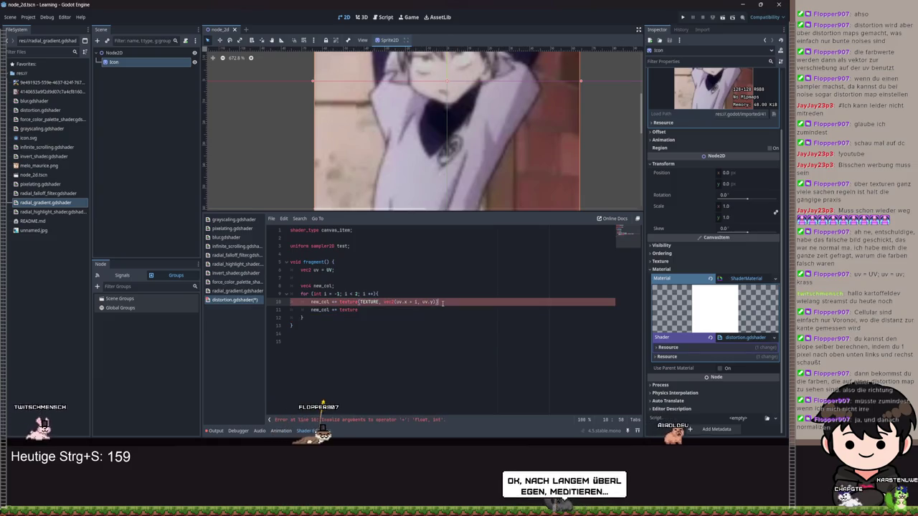
click(378, 309)
text((TEXTURE, ve)
key(Return)
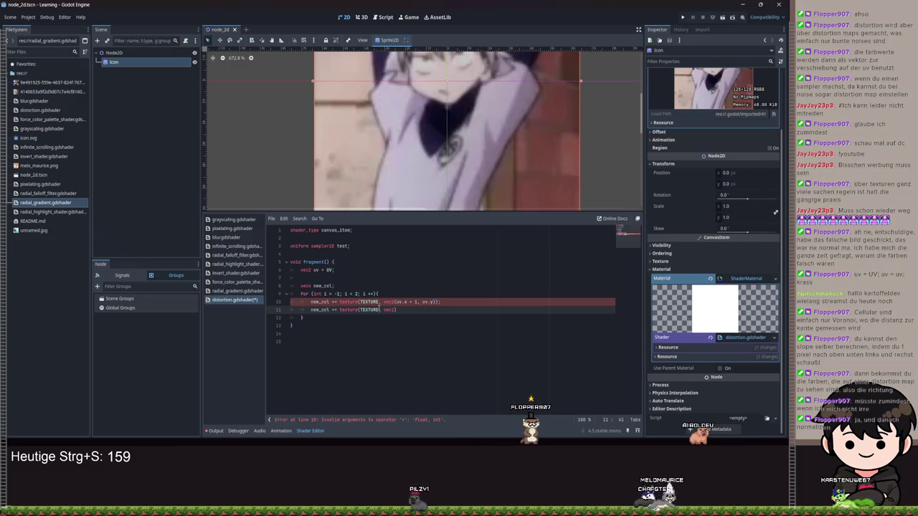
text(uv.x, uv)
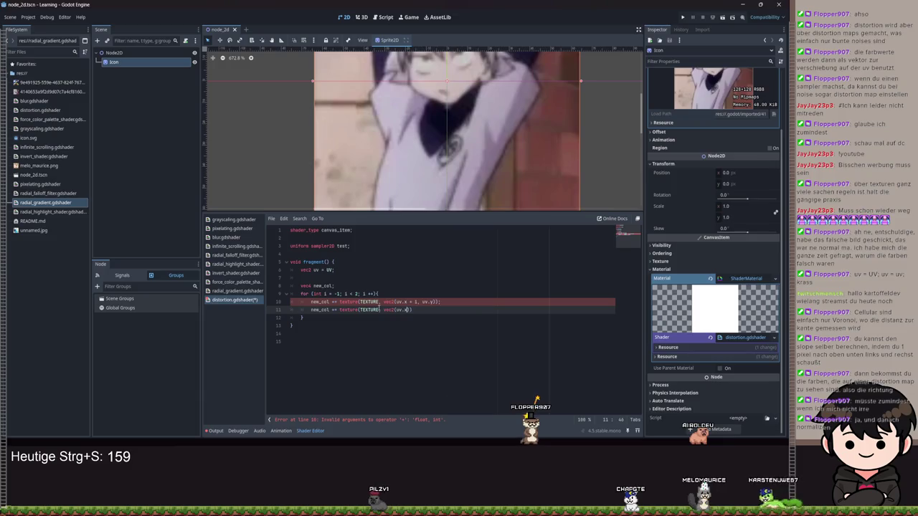
text(.y + 1)
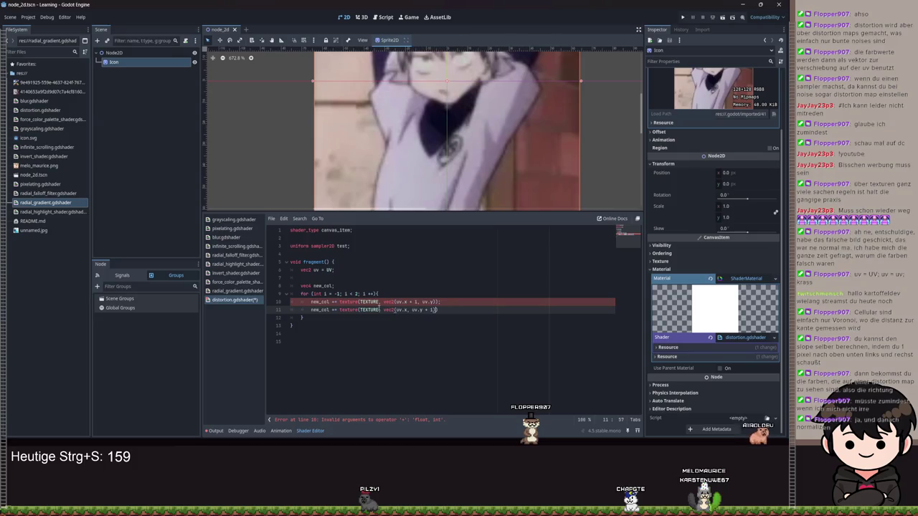
key(ctrl+s)
Step: Start a new line after the loop and review texture()'s parameter signatures
key(Down)
key(Return)
key(Return)
text(ew)
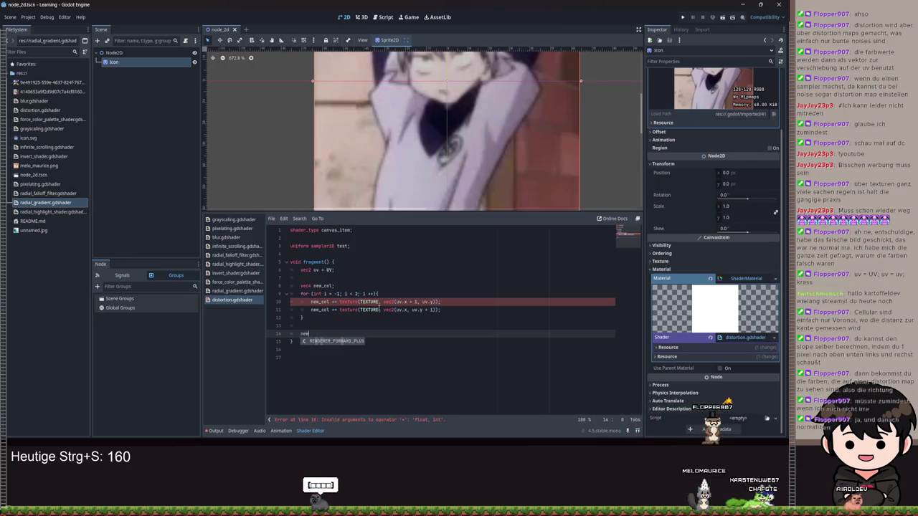
click(366, 317)
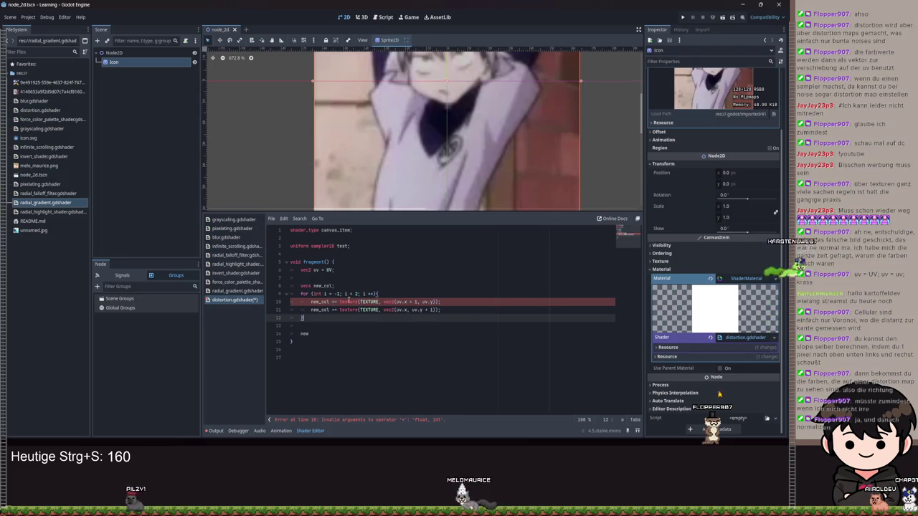
click(348, 302)
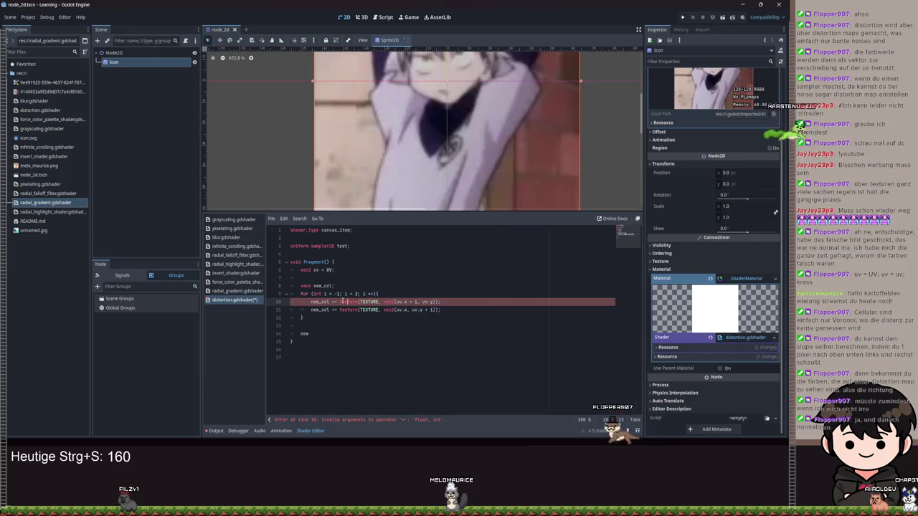
key(ctrl+space)
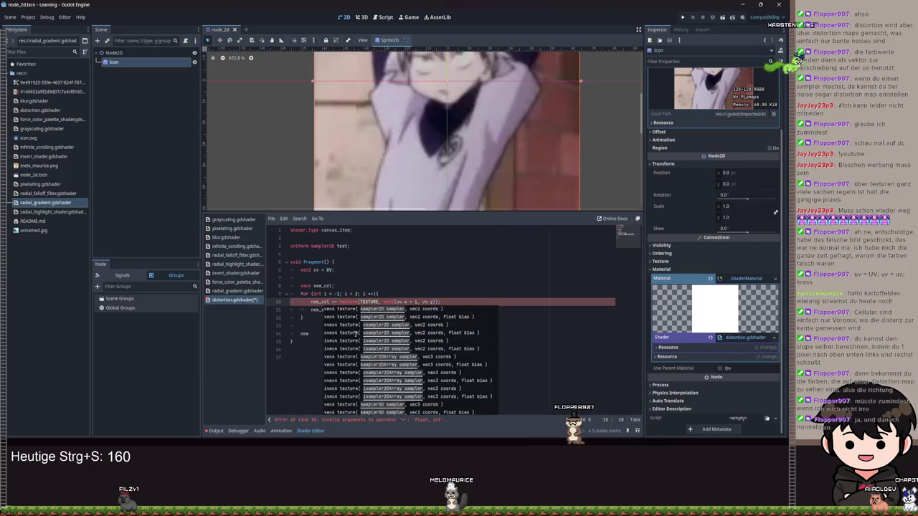
Step: Change the loop counter's type from int to float and save
click(311, 294)
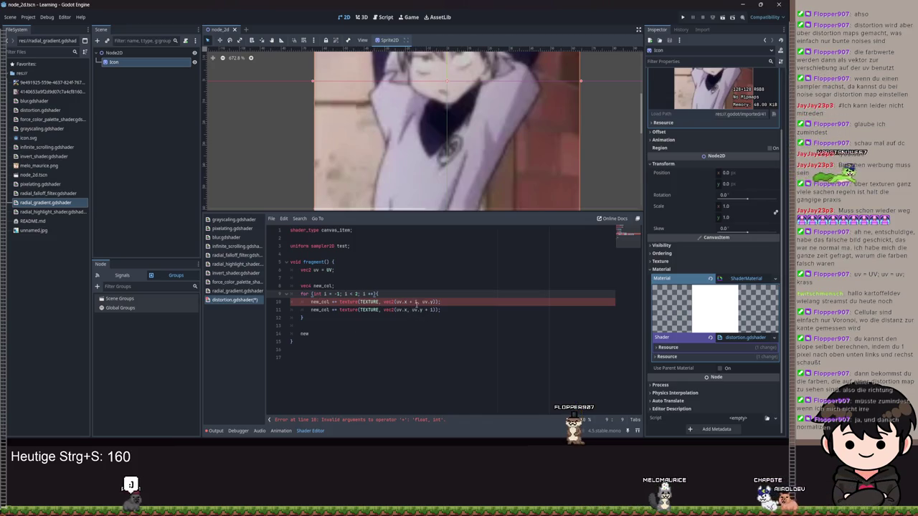
key(Down)
double_click(321, 294)
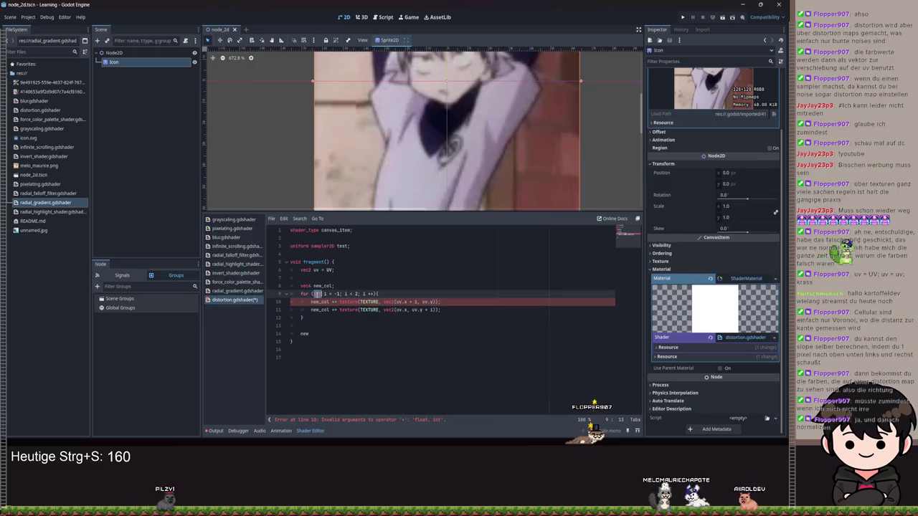
text(float)
key(ctrl+s)
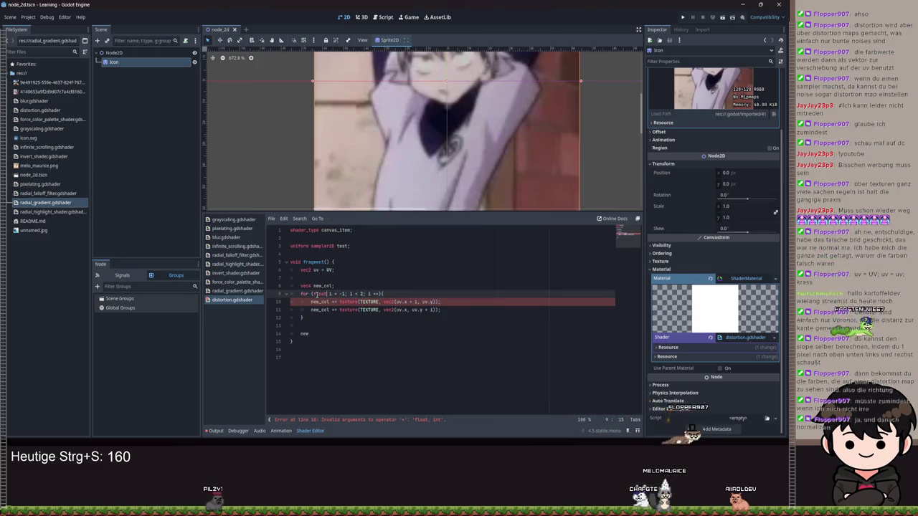
click(343, 294)
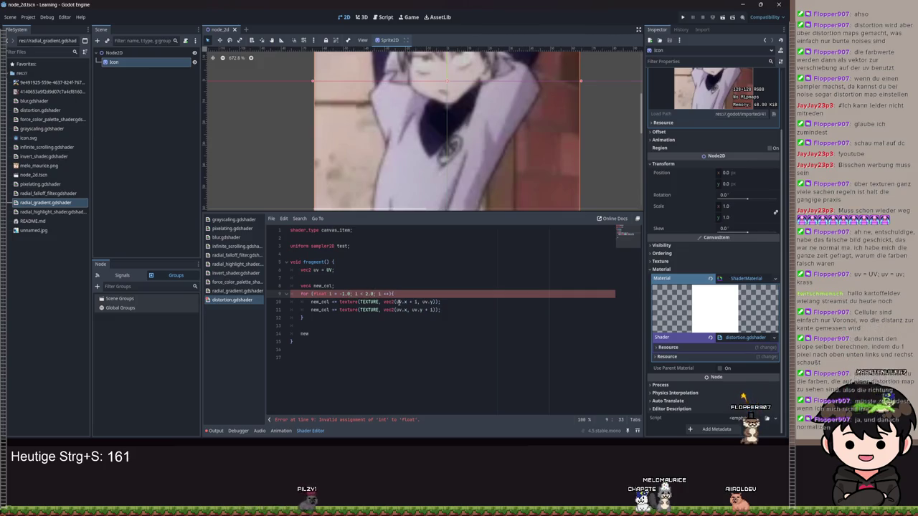
Step: After the loop, add 'new_col = normalize(new_col);' and 'COLOR = new_col', then save
click(320, 335)
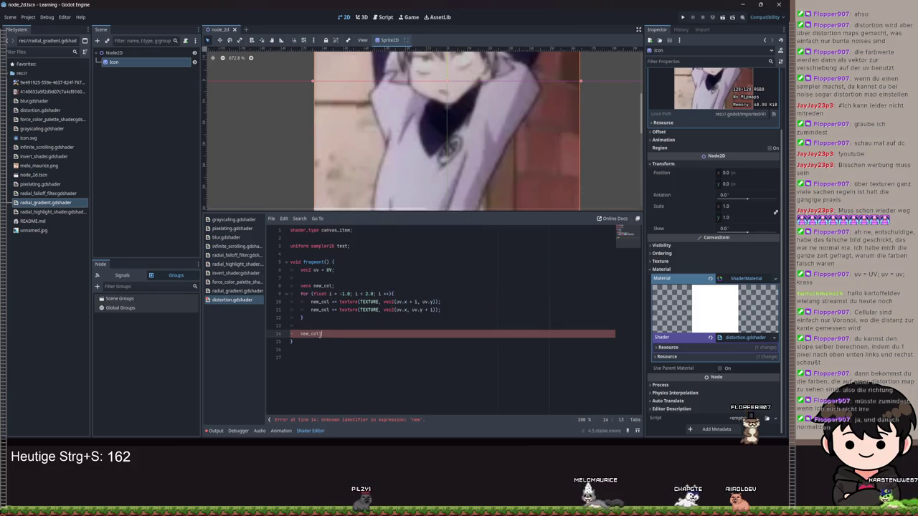
text( = normalize()
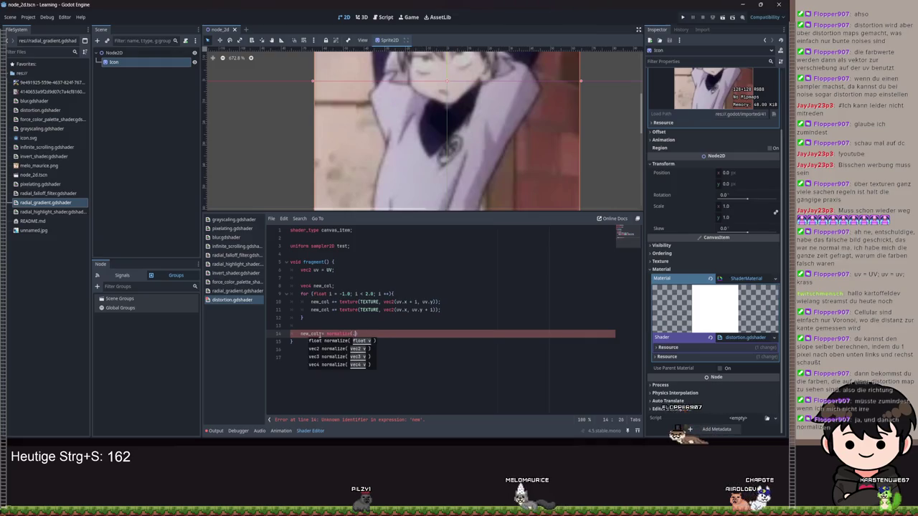
text(new_col))
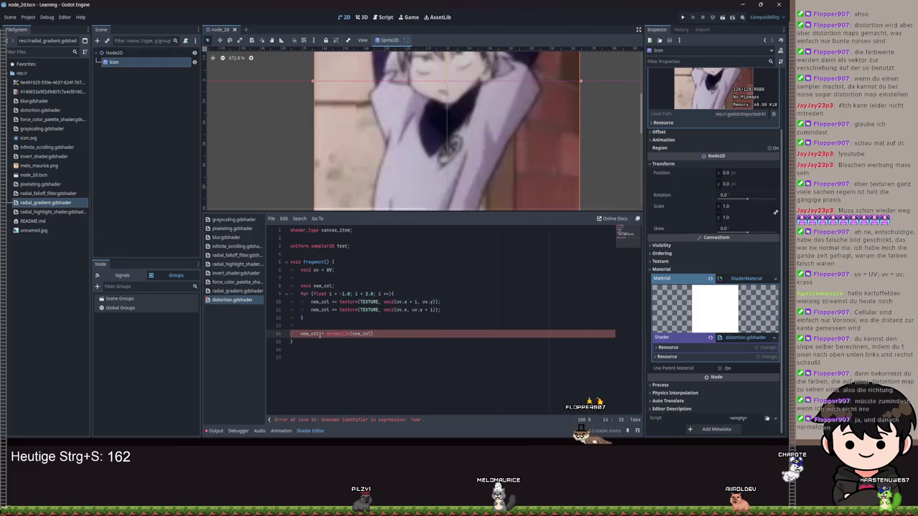
text(;)
key(Return)
text(new_col)
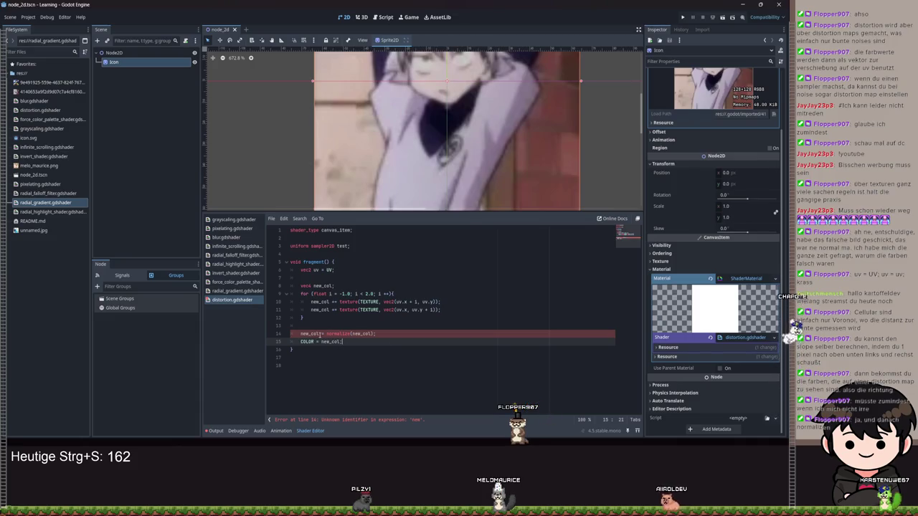
scroll(439, 151, down, 3)
key(ctrl+s)
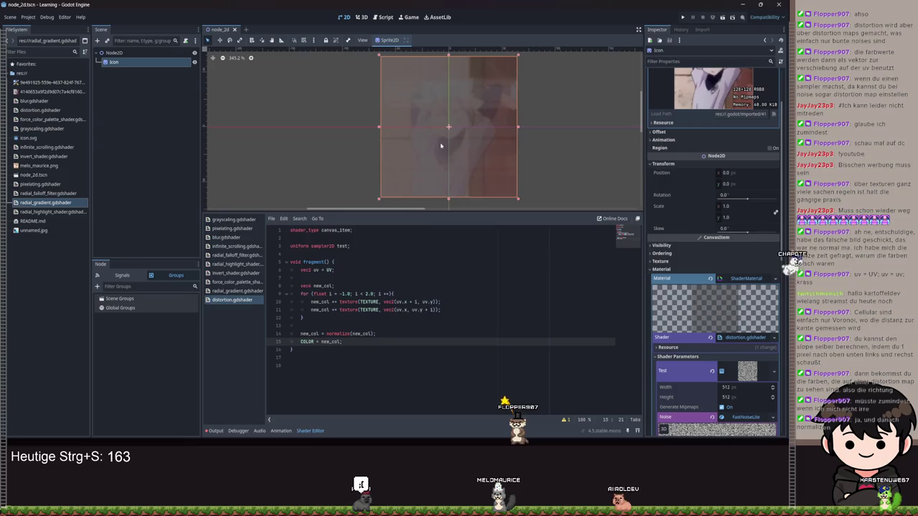
Step: Delete the 'uniform sampler2D test;' declaration and save the shader
scroll(441, 146, up, 3)
scroll(478, 160, down, 5)
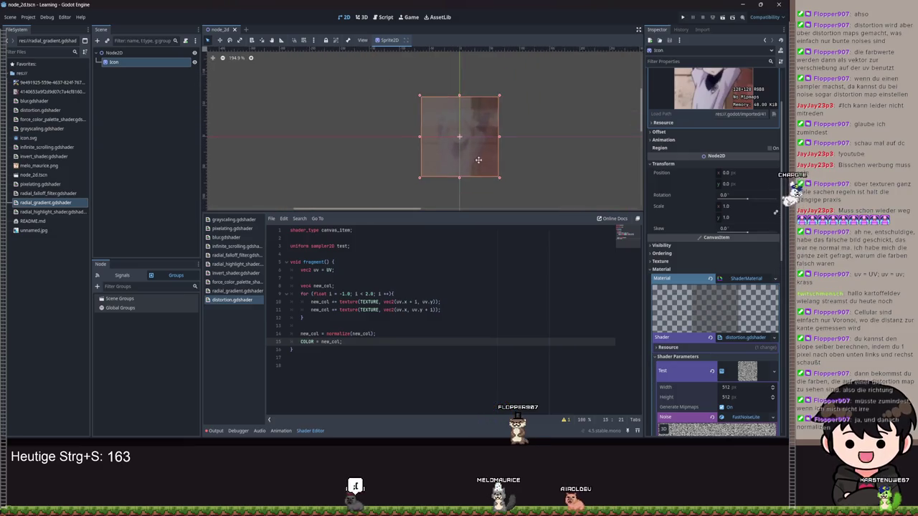
drag(478, 160, 433, 133)
drag(350, 246, 273, 244)
key(BackSpace)
key(BackSpace)
key(BackSpace)
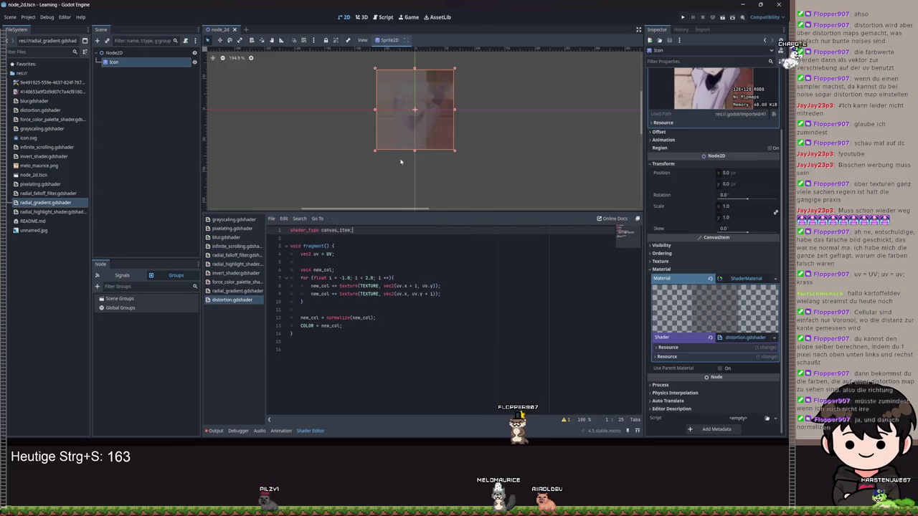
scroll(419, 126, up, 3)
key(ctrl+s)
Step: Zoom the 2D viewport to inspect the sprite, then undo to restore the test uniform
scroll(440, 128, down, 3)
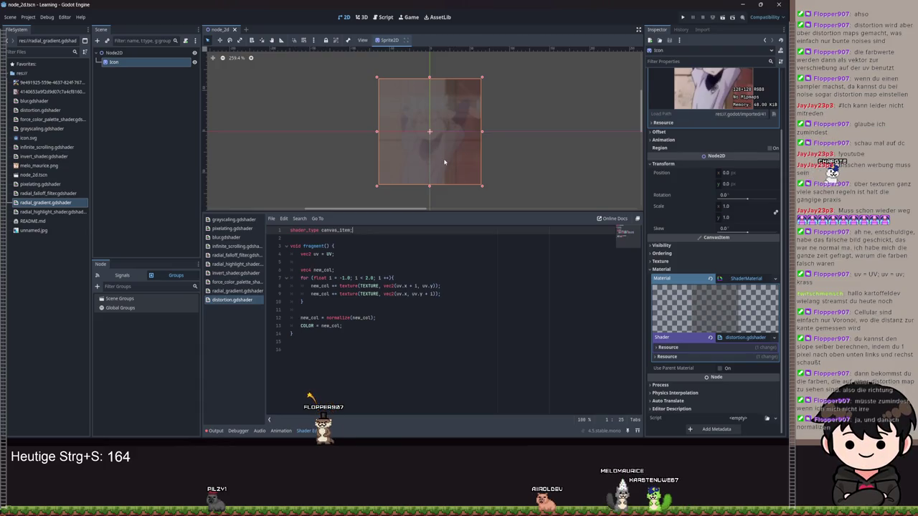
scroll(444, 162, up, 1)
scroll(446, 147, up, 5)
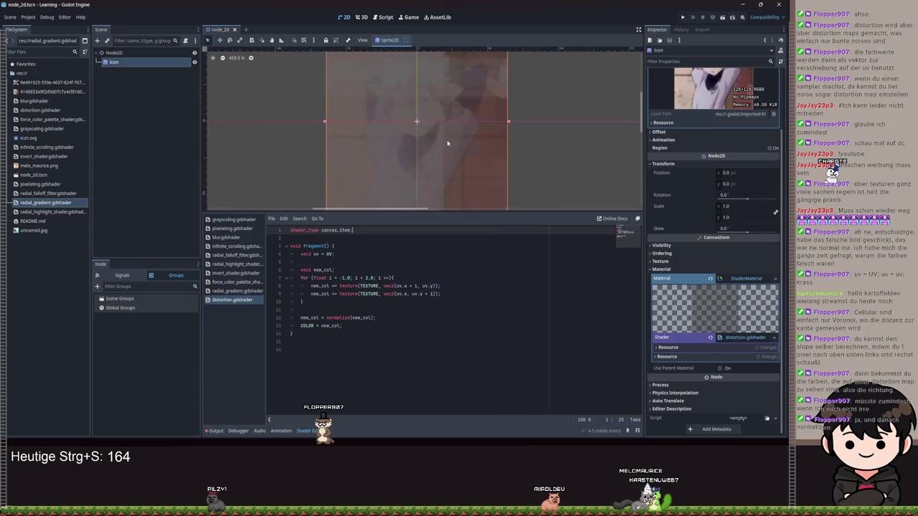
scroll(446, 143, down, 4)
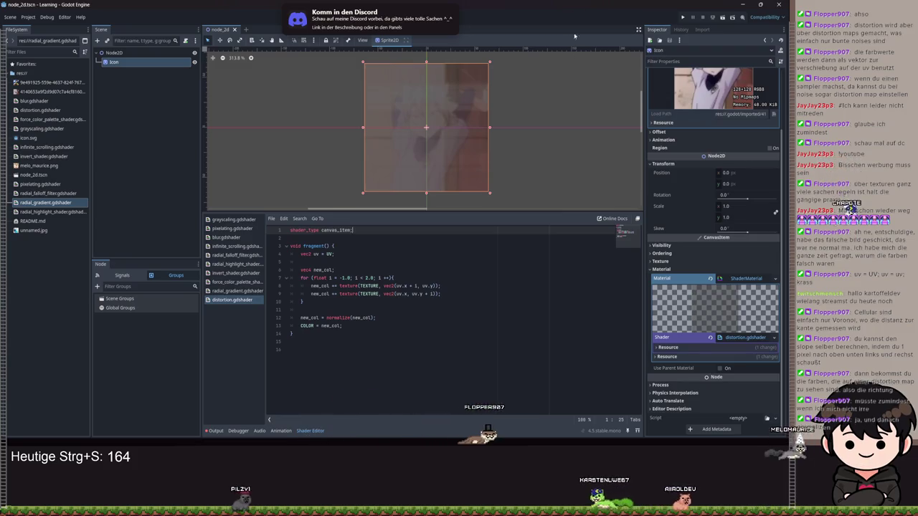
scroll(434, 171, up, 5)
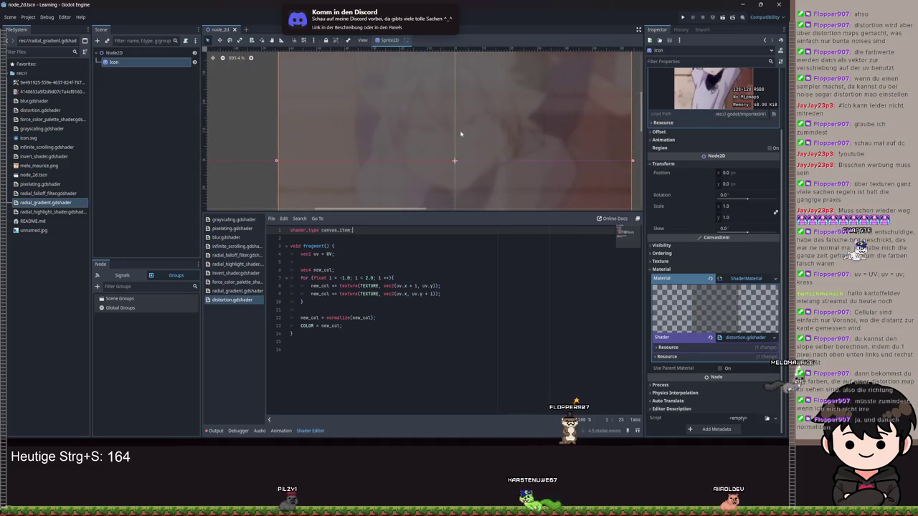
scroll(441, 169, down, 2)
scroll(446, 170, down, 2)
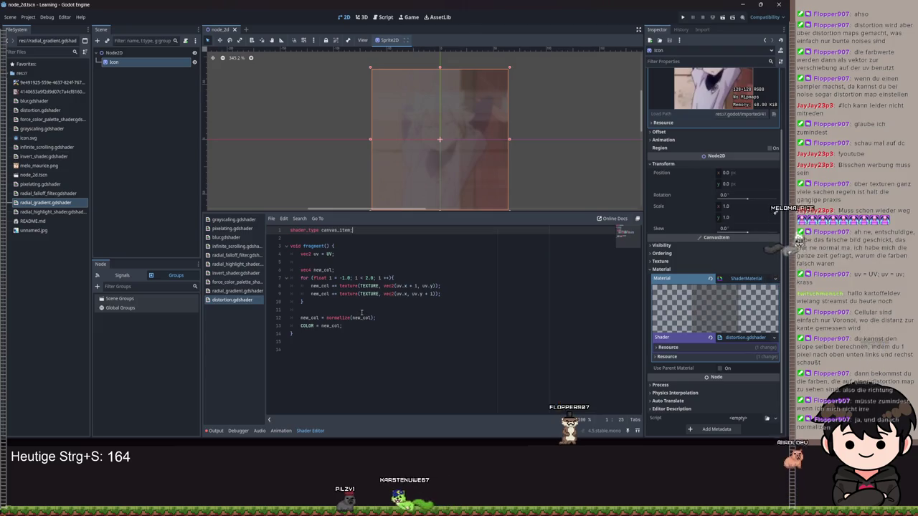
scroll(460, 131, up, 12)
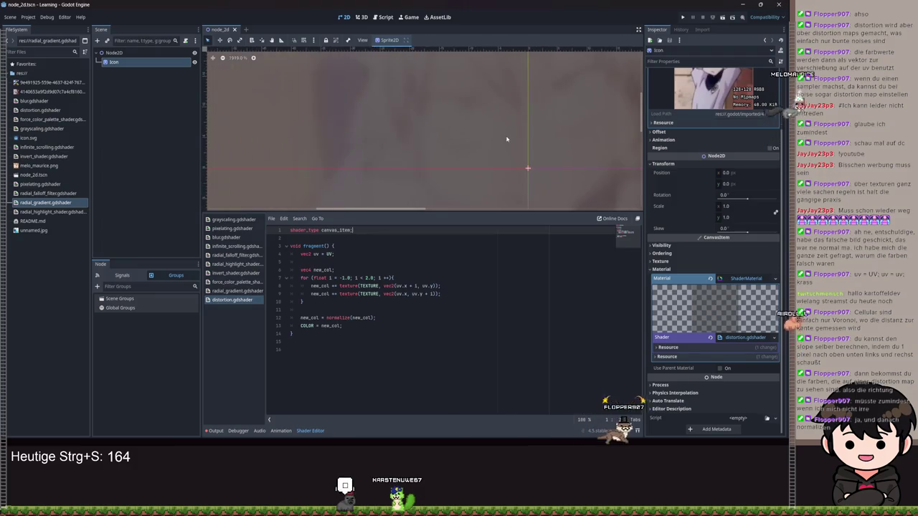
scroll(508, 140, down, 13)
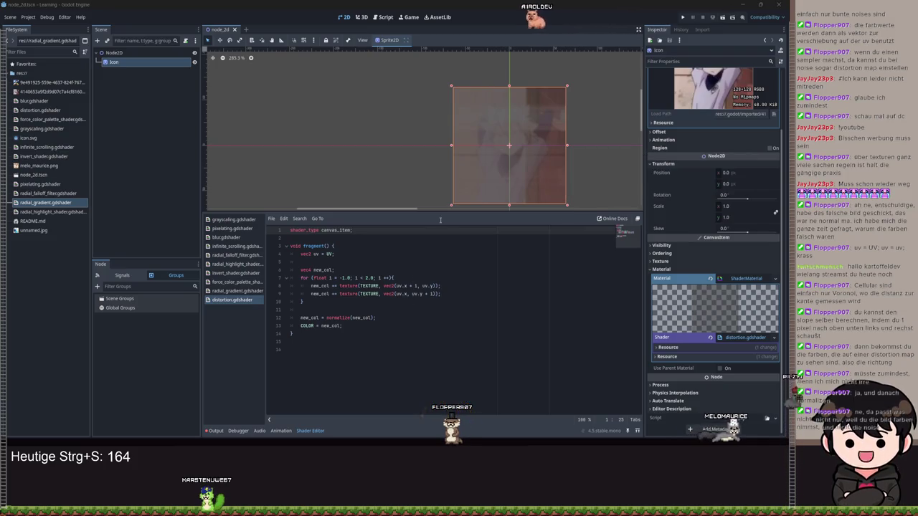
key(ctrl+z)
key(ctrl+z)
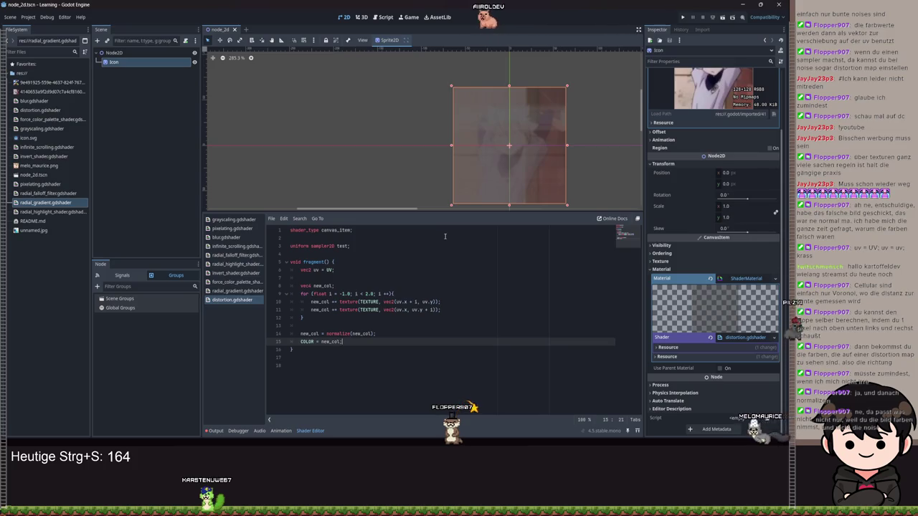
Step: Replace TEXTURE with test in both loop texture() calls and save
key(ctrl+s)
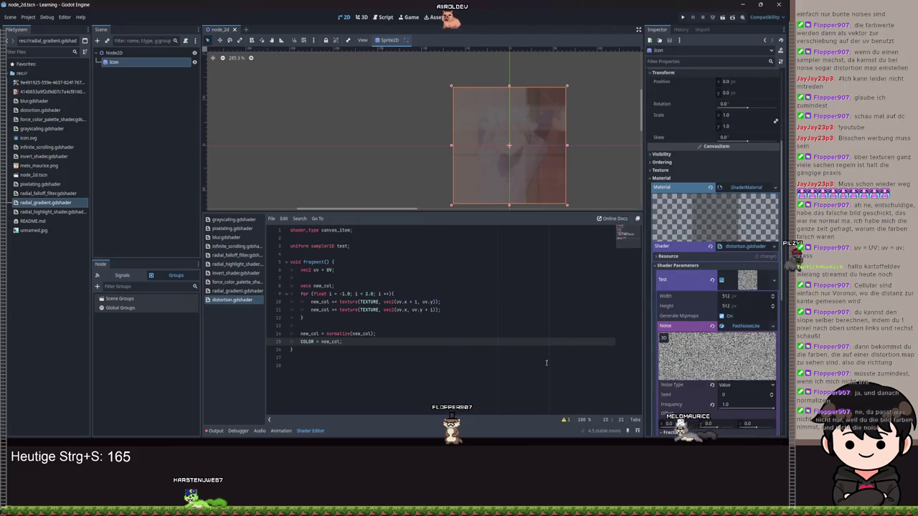
click(363, 302)
text(t)
click(360, 310)
text(st)
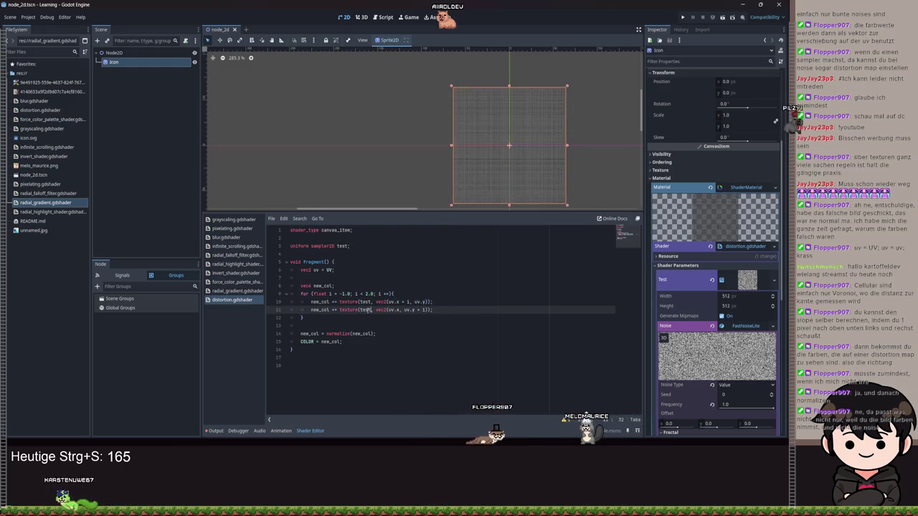
scroll(457, 139, up, 8)
key(ctrl+s)
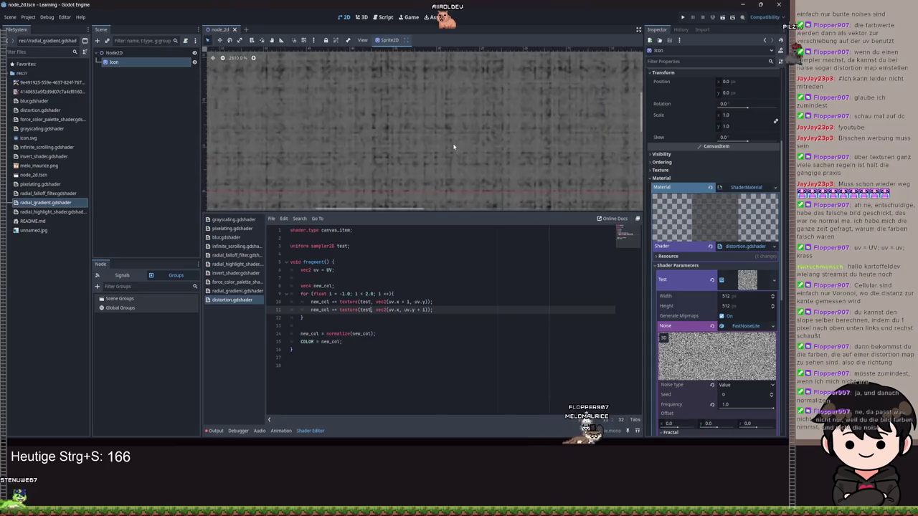
Step: Zoom the 2D viewport in and out to inspect the sprite's grey noise pattern
scroll(455, 147, down, 10)
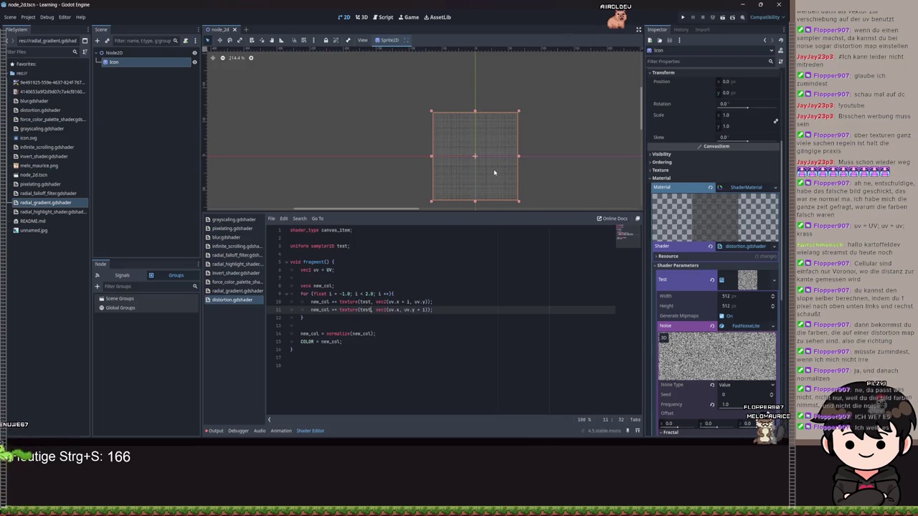
scroll(494, 172, up, 8)
scroll(412, 169, up, 15)
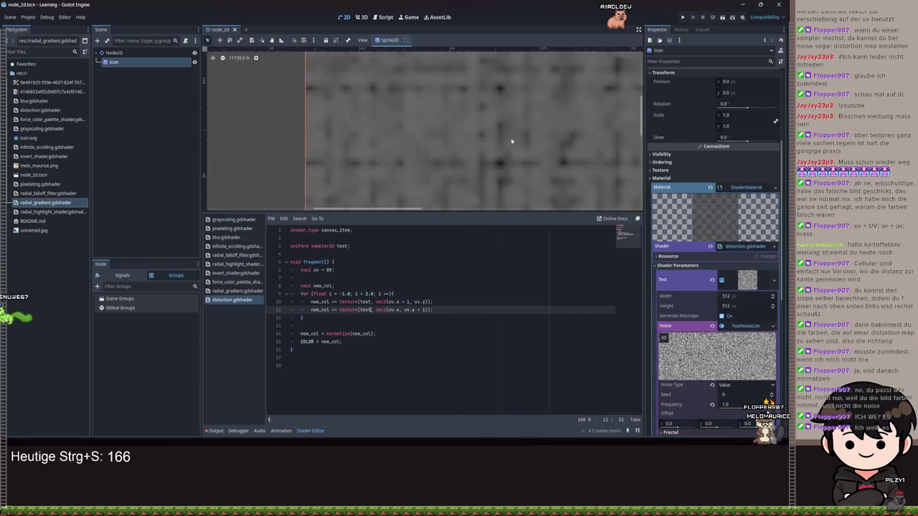
scroll(514, 139, up, 1)
scroll(500, 166, down, 14)
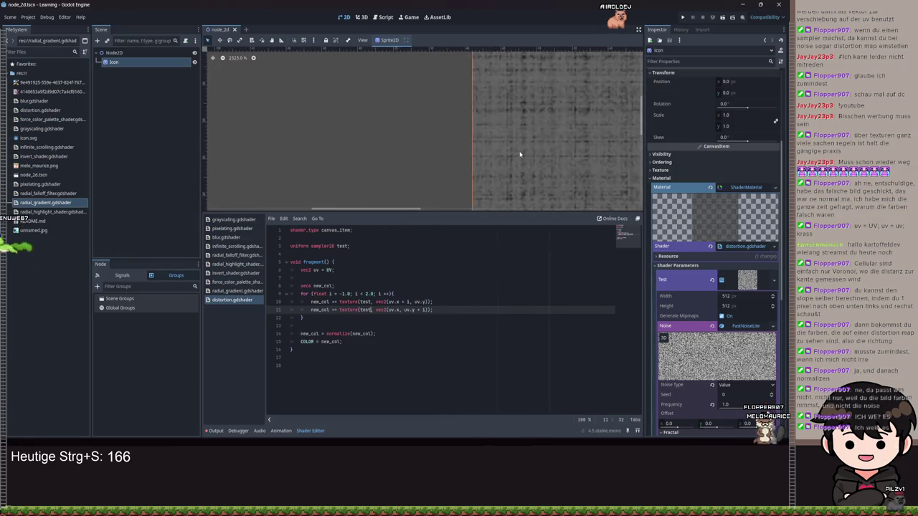
scroll(491, 155, down, 7)
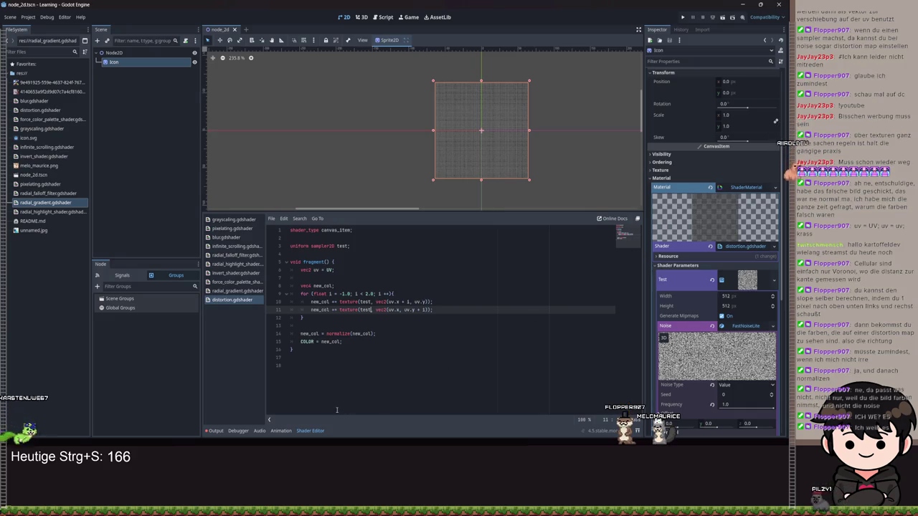
Step: Try Perlin and Value noise types, then return the noise to Simplex Smooth
click(713, 386)
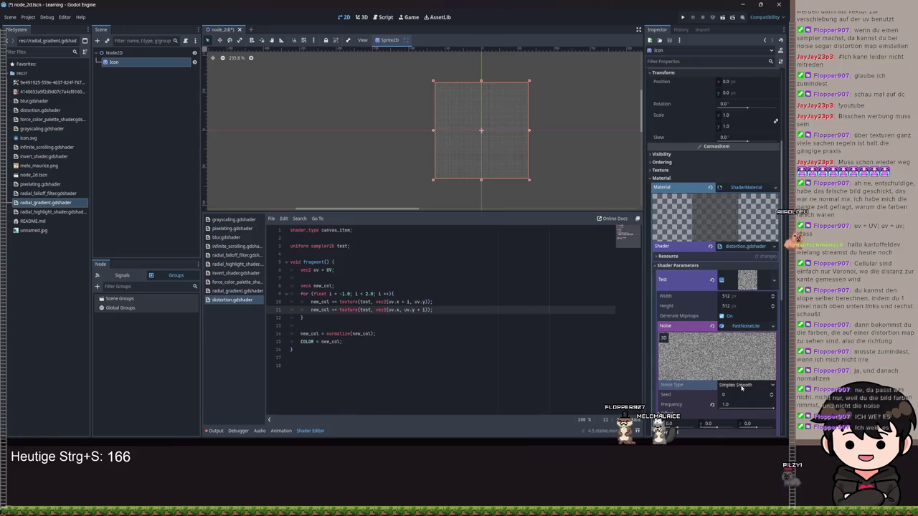
click(742, 386)
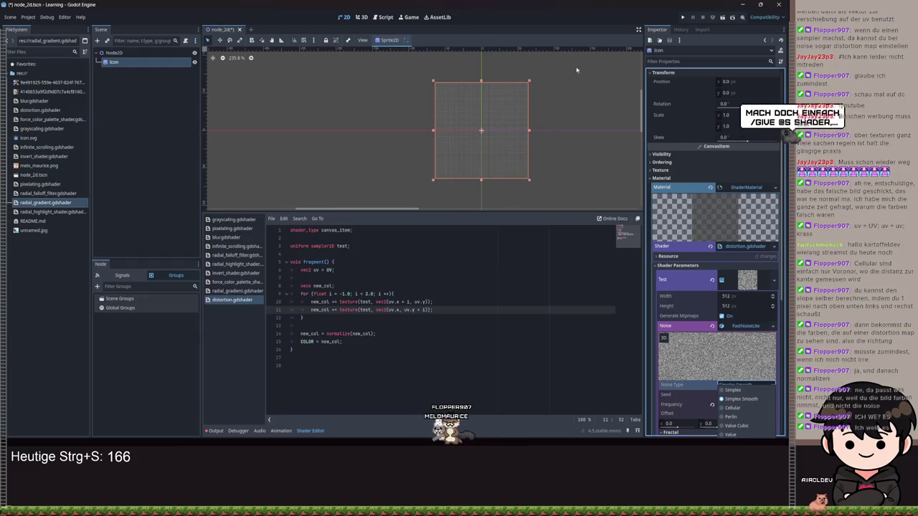
click(735, 417)
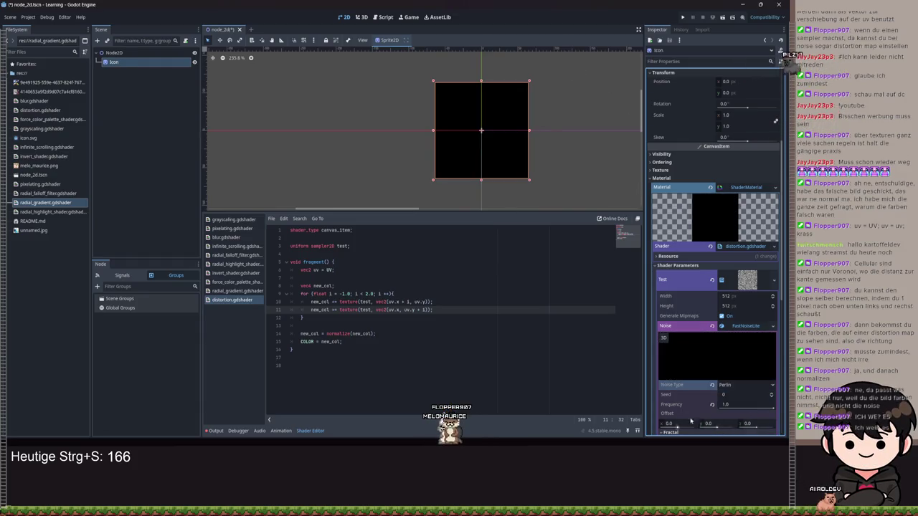
click(755, 392)
click(732, 418)
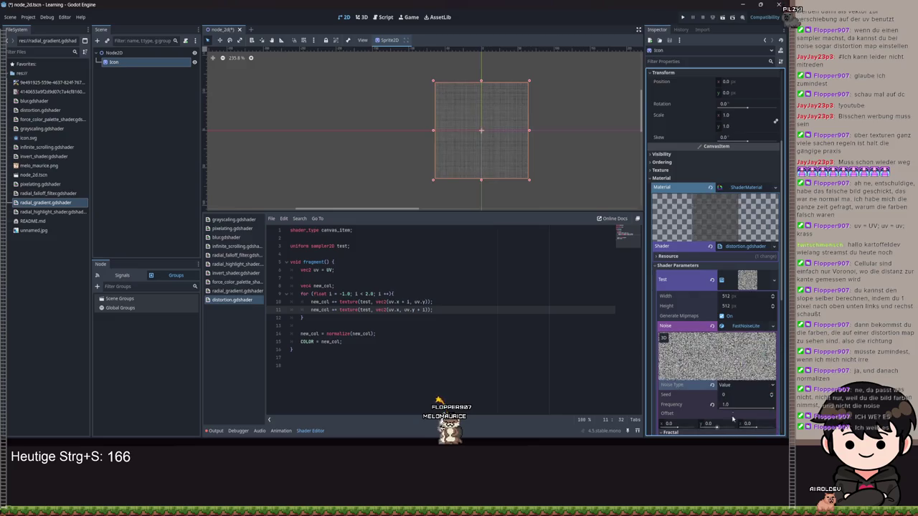
click(737, 390)
click(733, 392)
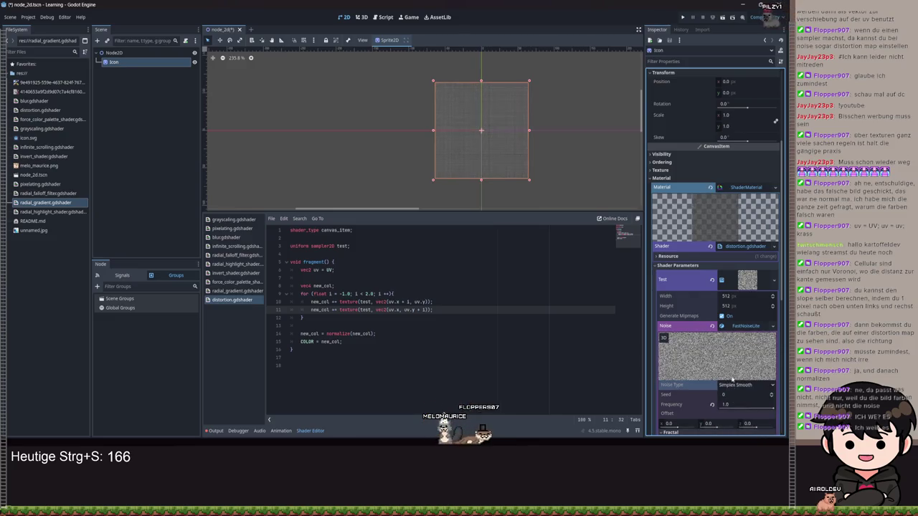
Step: Return frequency to 1.0, reset octaves, lacunarity and gain, and remove the Color Ramp
mouse_move(745, 405)
mouse_down()
mouse_move(725, 409)
mouse_move(752, 405)
mouse_up()
drag(751, 321, 781, 318)
scroll(725, 353, down, 5)
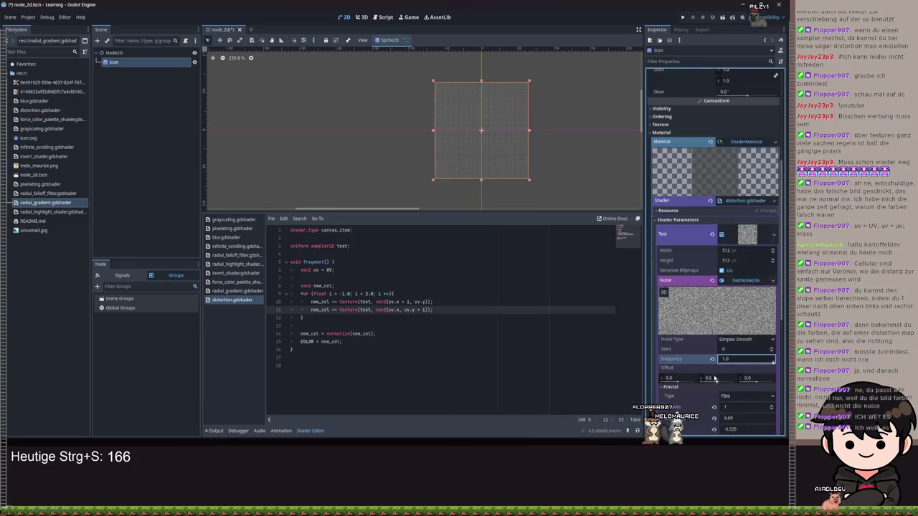
click(714, 317)
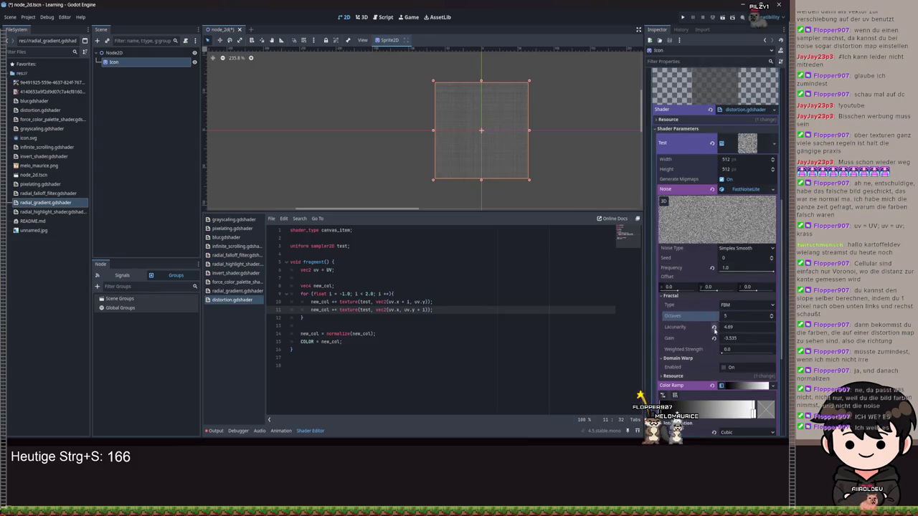
click(713, 327)
click(714, 338)
scroll(715, 348, down, 5)
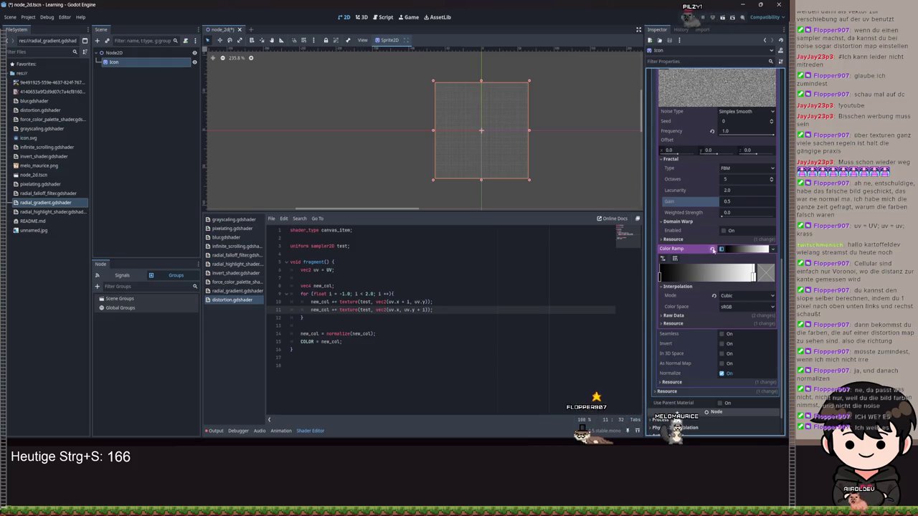
click(712, 249)
scroll(714, 255, up, 10)
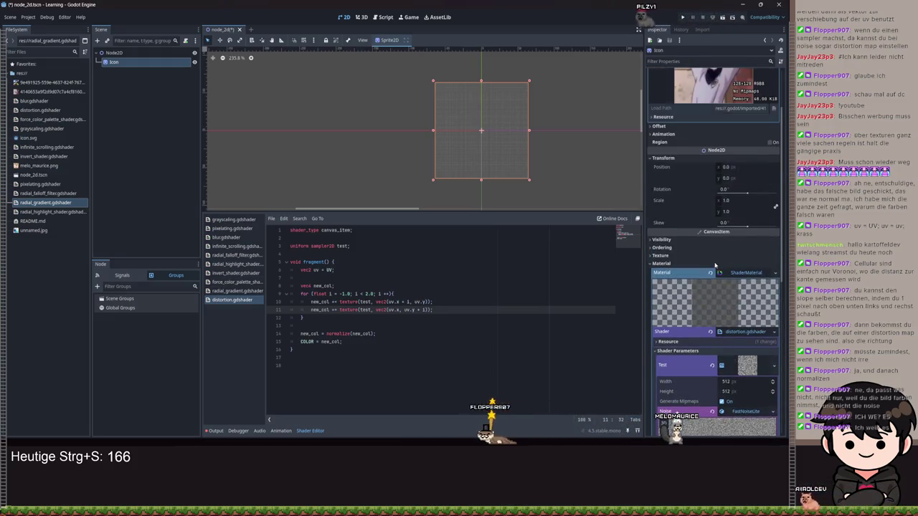
scroll(715, 303, down, 3)
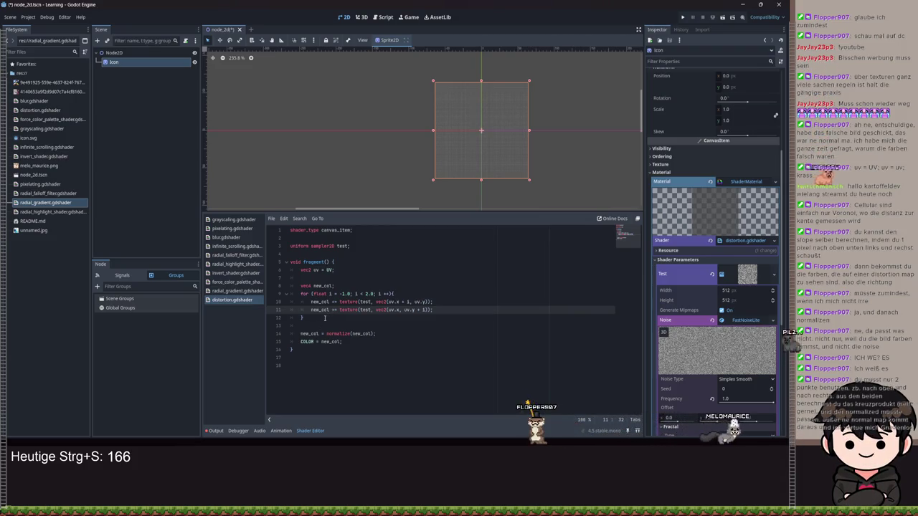
Step: Delete the for-loop block and its two test-sampling lines from fragment()
drag(303, 318, 300, 294)
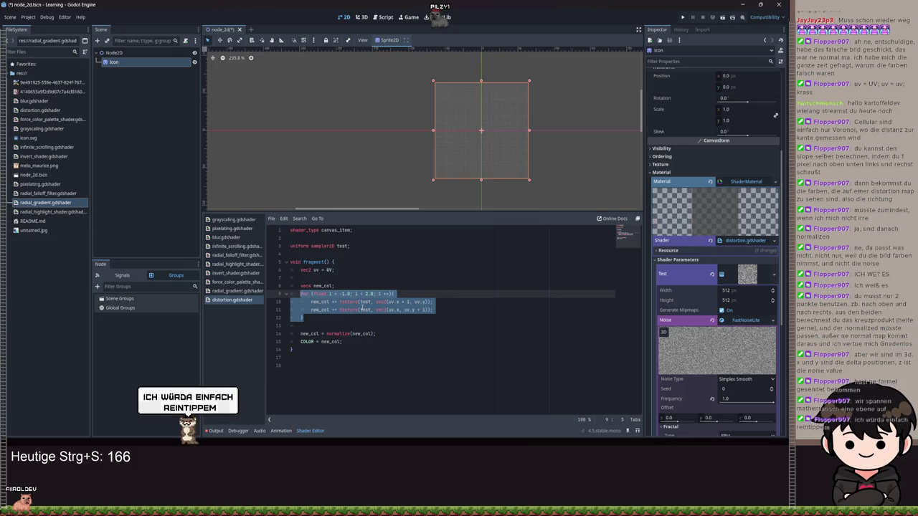
key(Delete)
key(BackSpace)
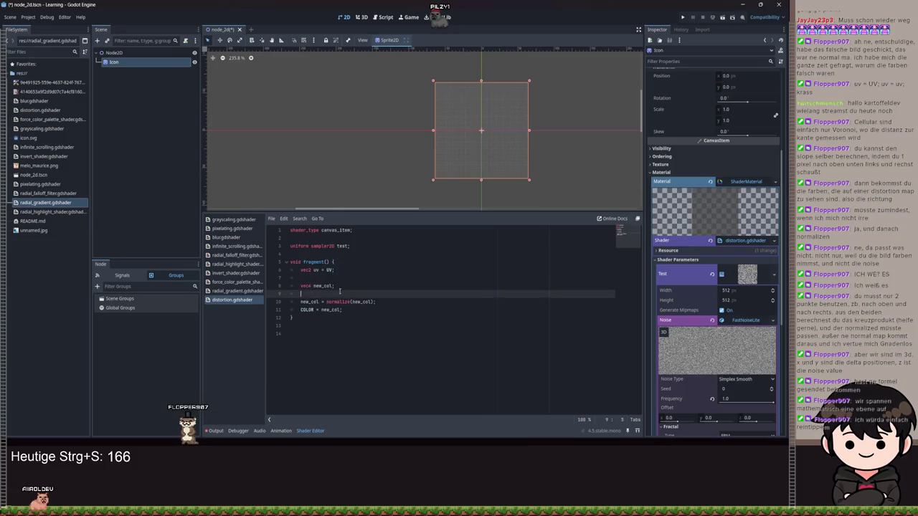
Step: Rename the uv variable on line 6 to uv_top
text(;)
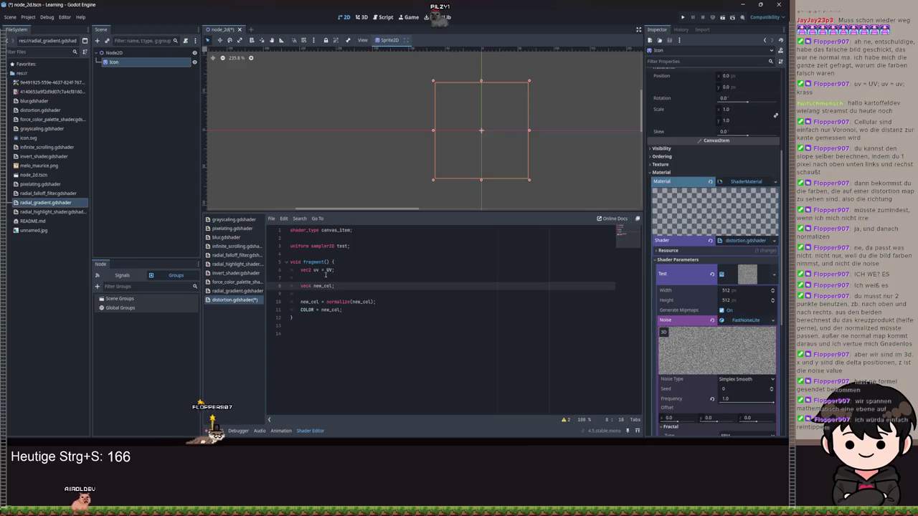
click(319, 270)
text(_top)
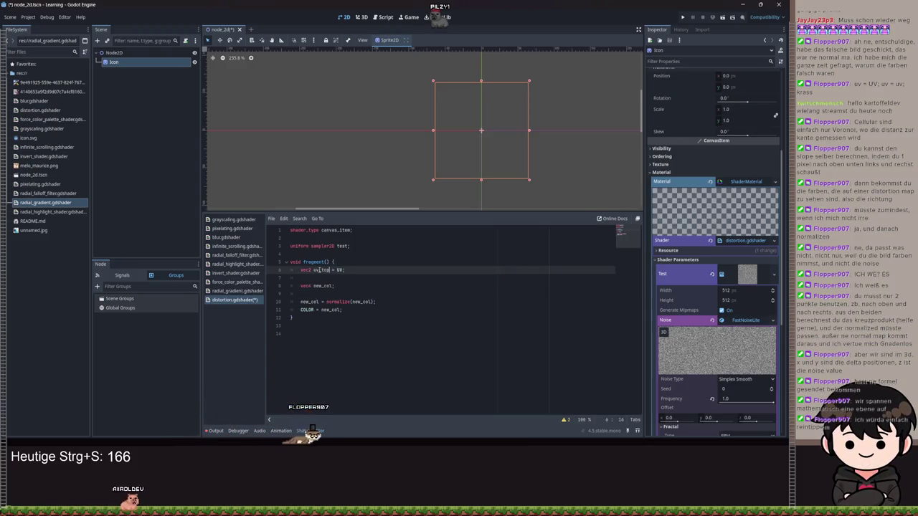
key(Left)
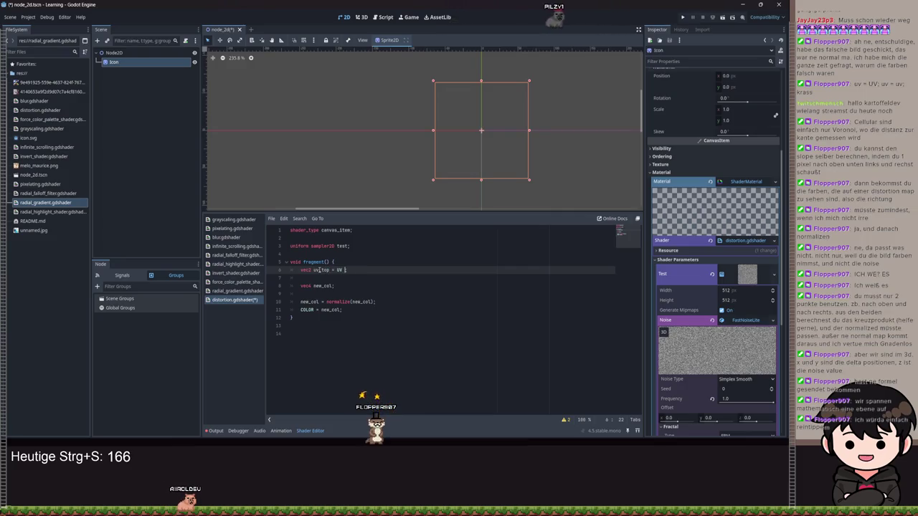
text(+ vec2)
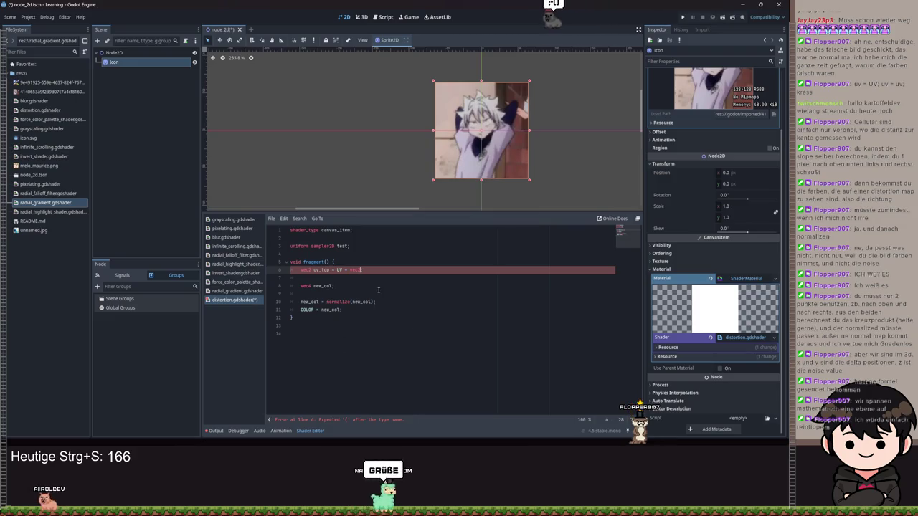
Step: Set uv_top to UV + vec2(0, -TEXTURE_PIXEL_SIZE.y) and start a new line below
text((0,)
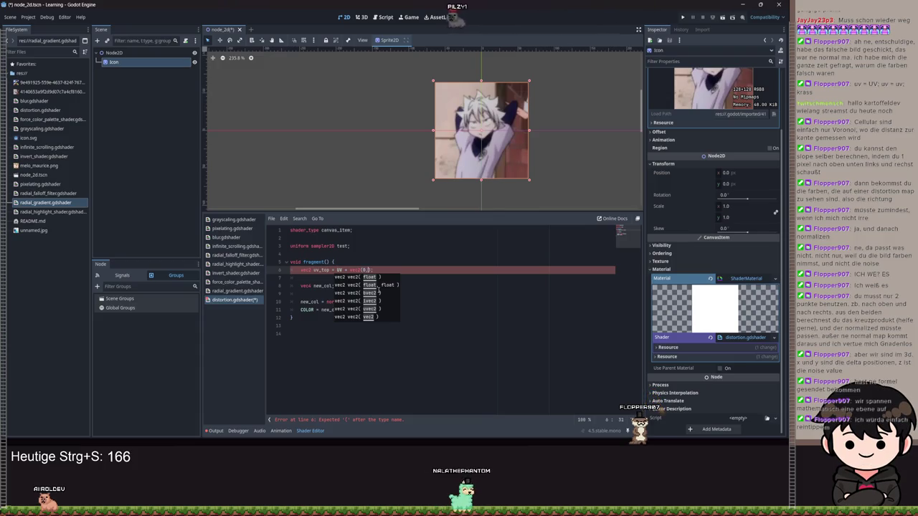
text( -1)
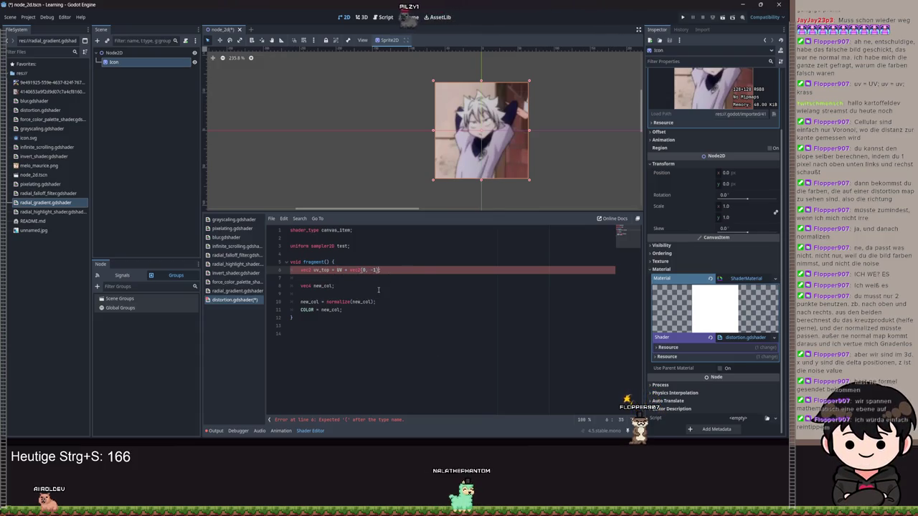
key(BackSpace)
key(BackSpace)
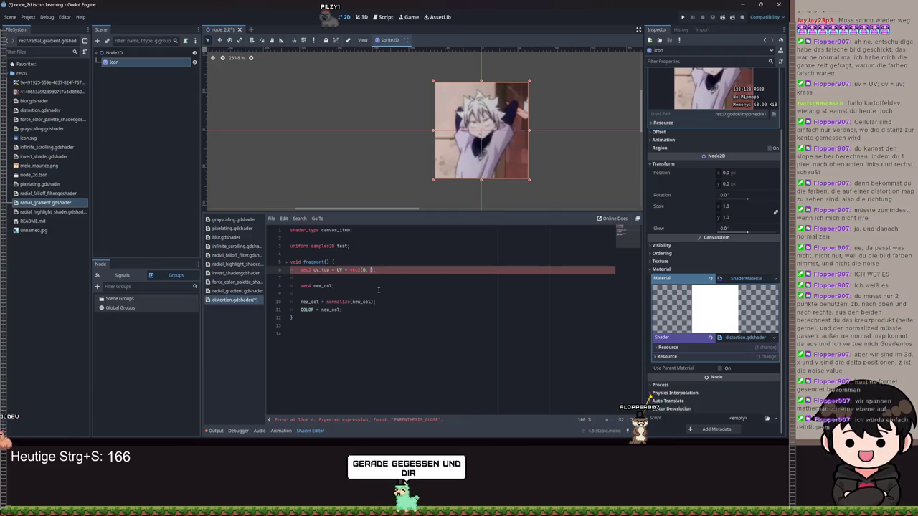
text(-TEXTU)
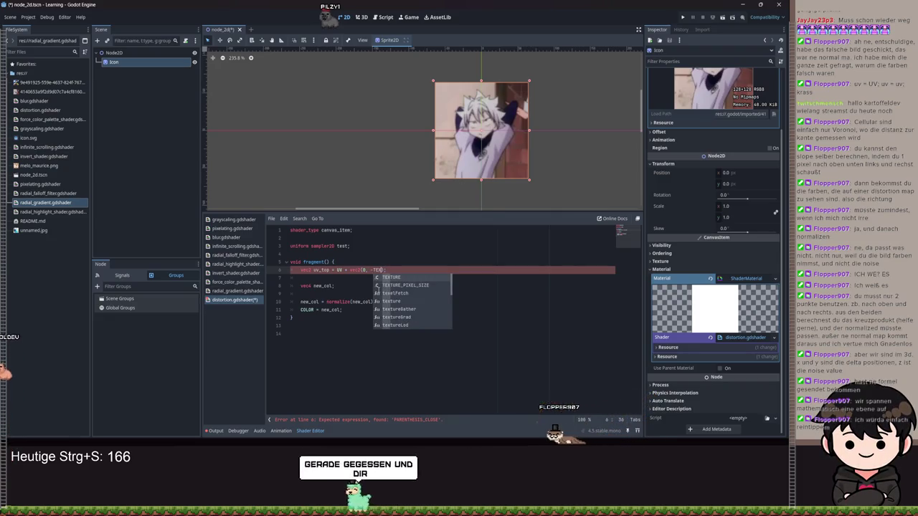
text(RE_PIXEL_SIZE)
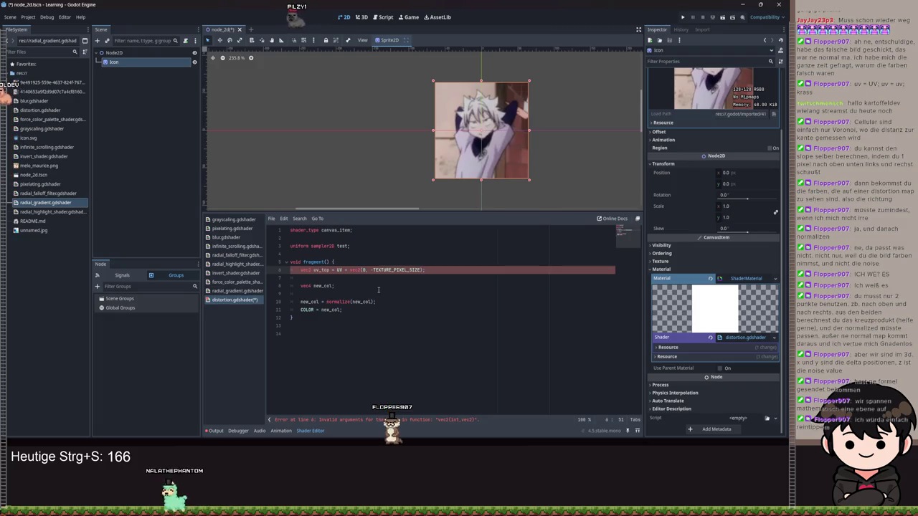
text(.)
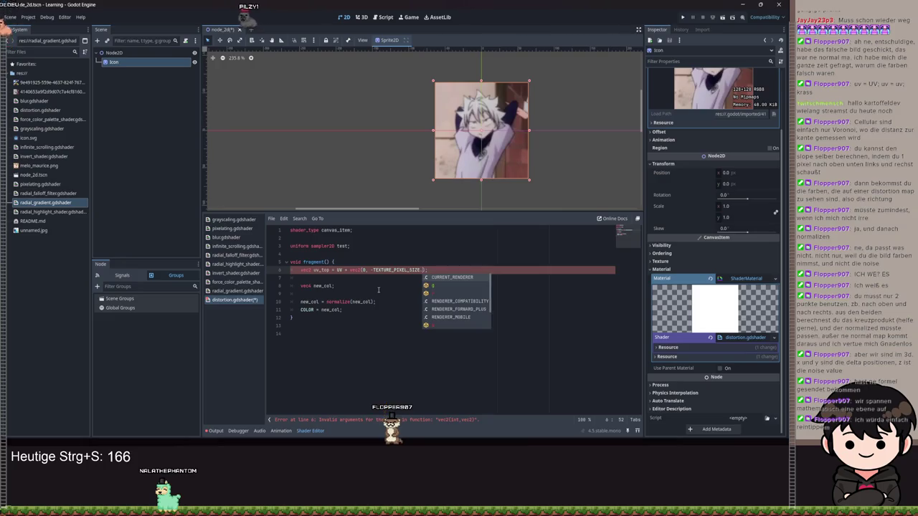
text(x)
key(BackSpace)
text(y)
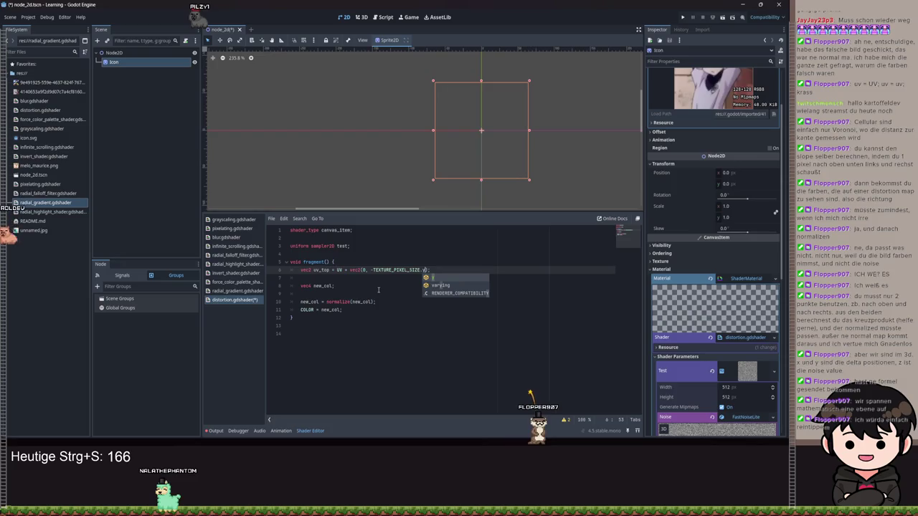
key(End)
key(Return)
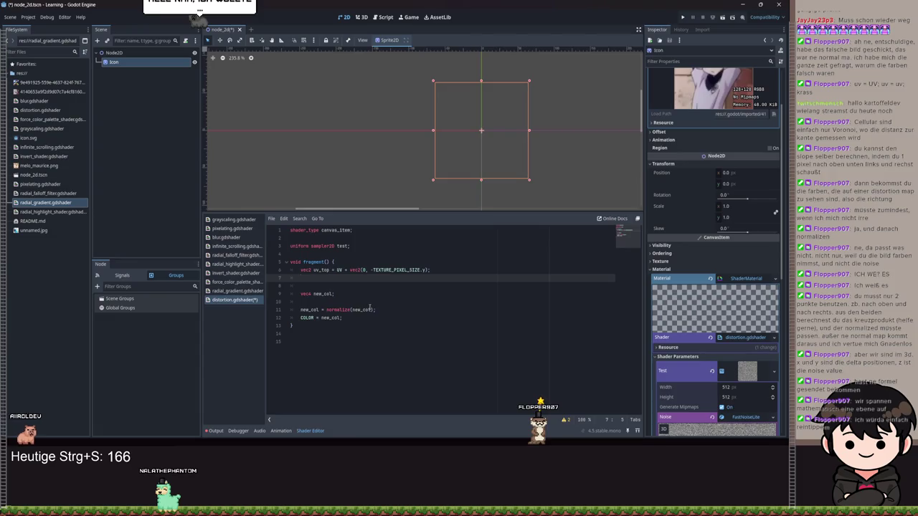
click(333, 320)
Step: Delete the COLOR = new_col line and write vec2 uv_right = UV + vec2(TEXTURE_PIXEL_SIZE.x, 0)
key(ctrl+shift+k)
click(354, 278)
text(vec2)
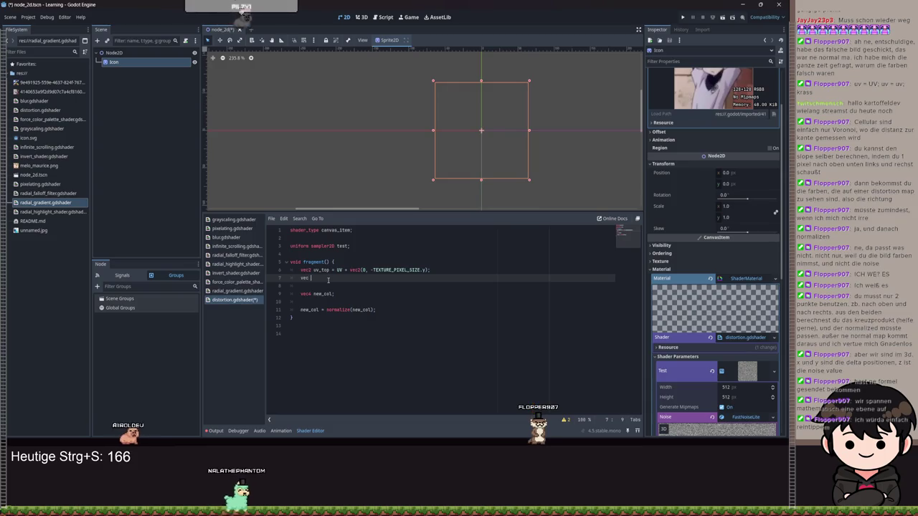
key(BackSpace)
text(2 uv_)
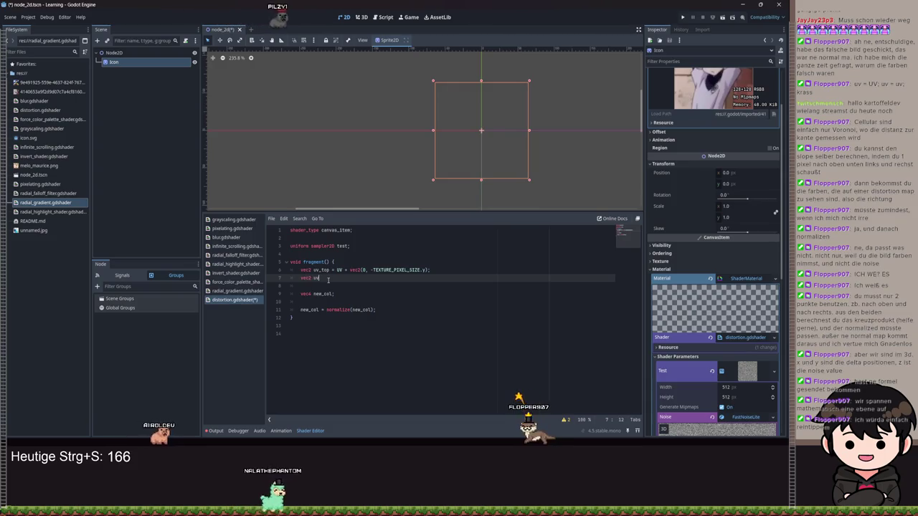
text(right )
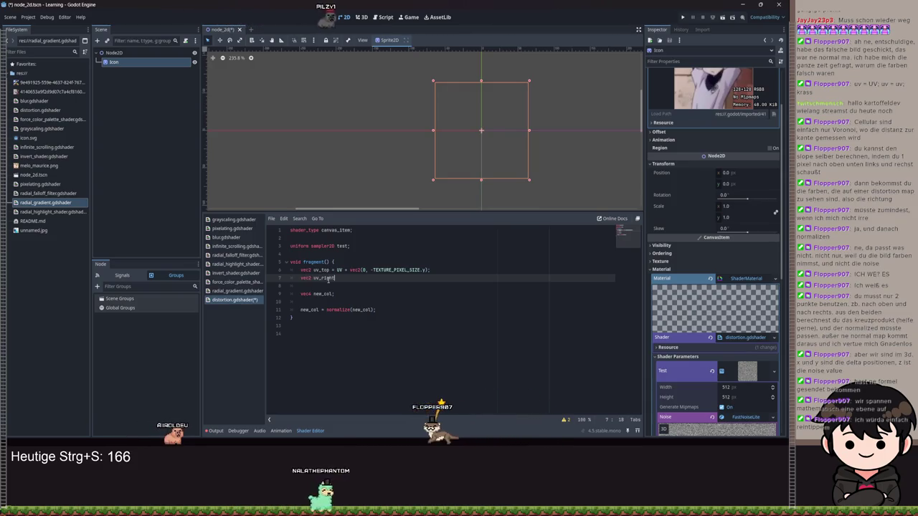
text(= UV )
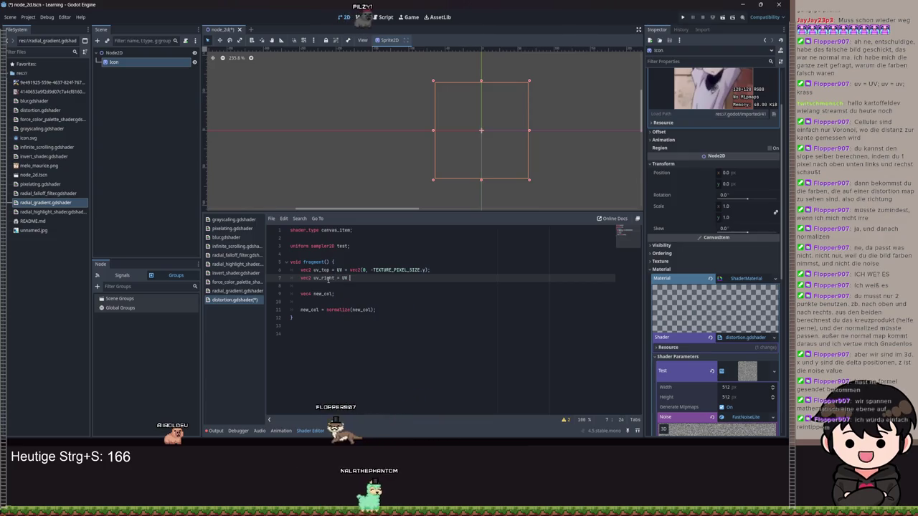
text(+ vec2)
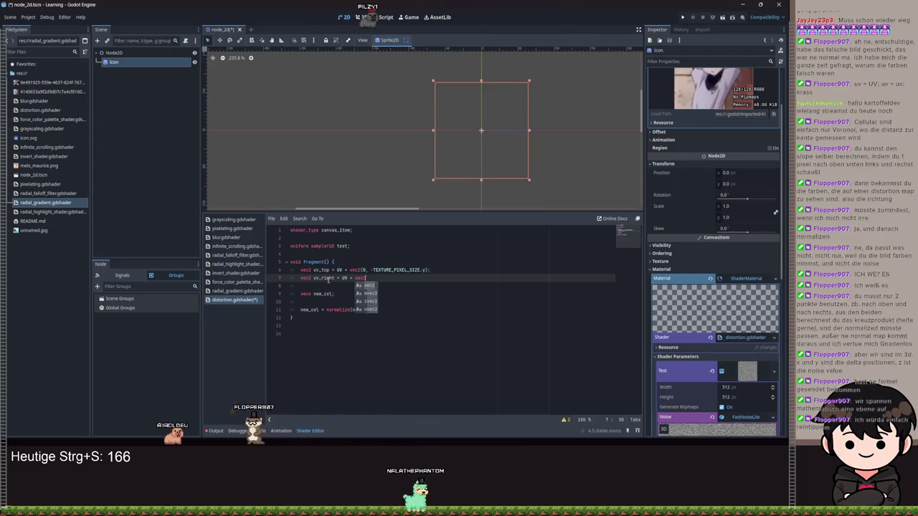
text((TEX)
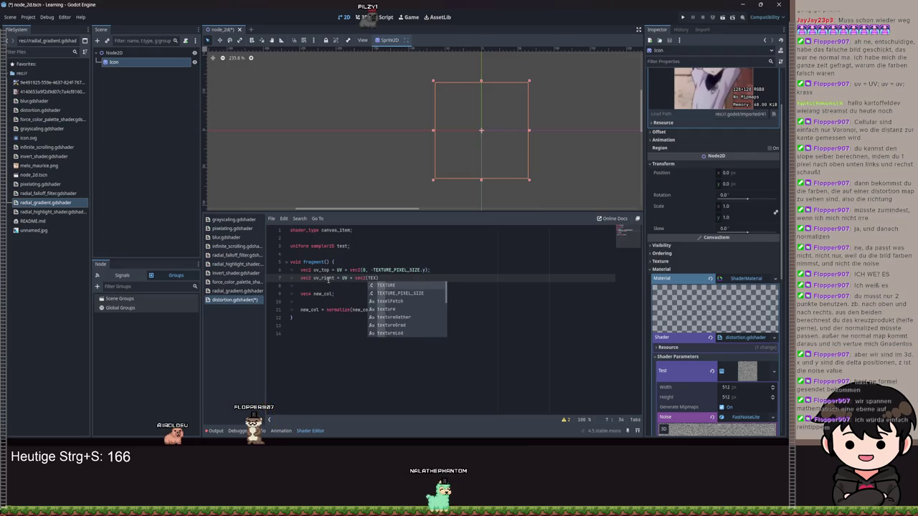
key(Down)
key(Return)
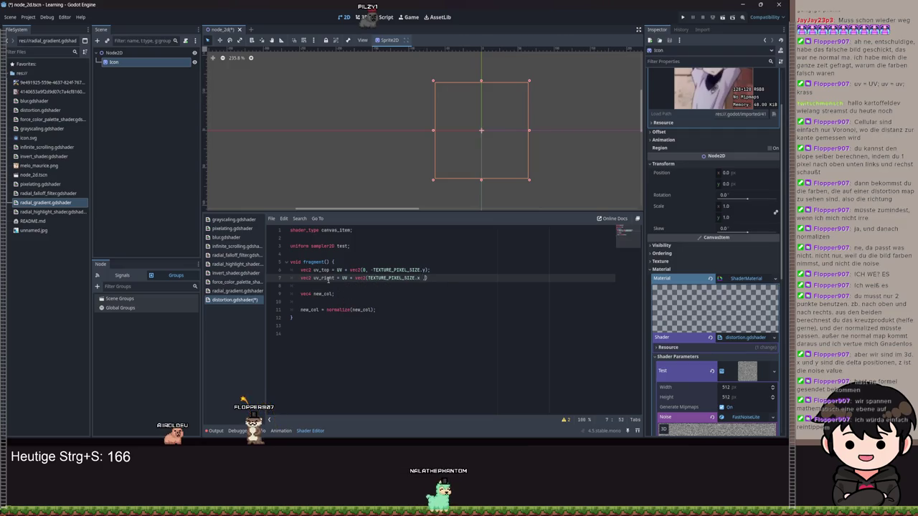
Step: Save the shader and start a new vec3 line below uv_right
key(ctrl+s)
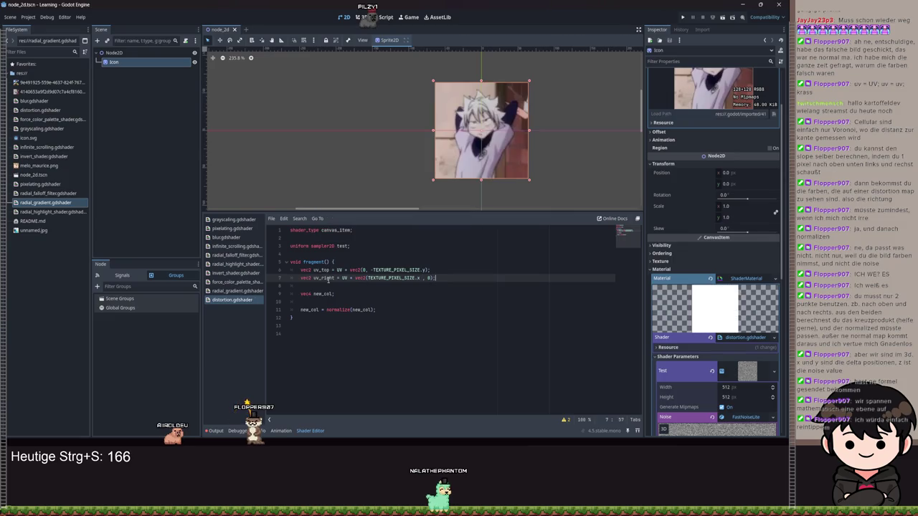
key(Return)
key(Return)
key(ctrl+s)
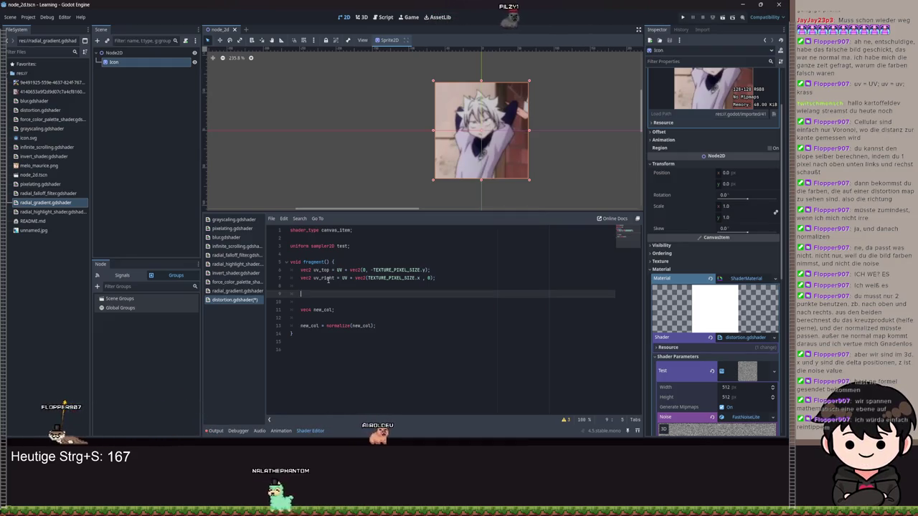
text(crvec3)
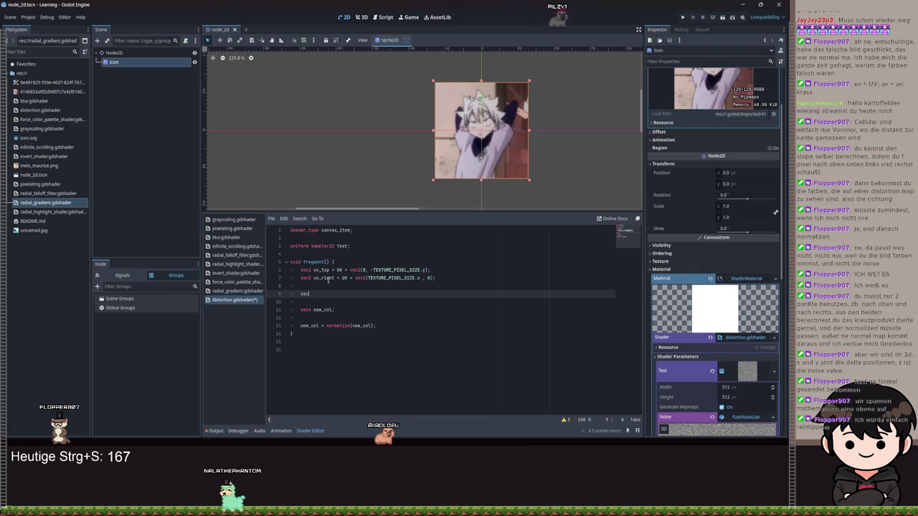
key(BackSpace)
text(v)
key(BackSpace)
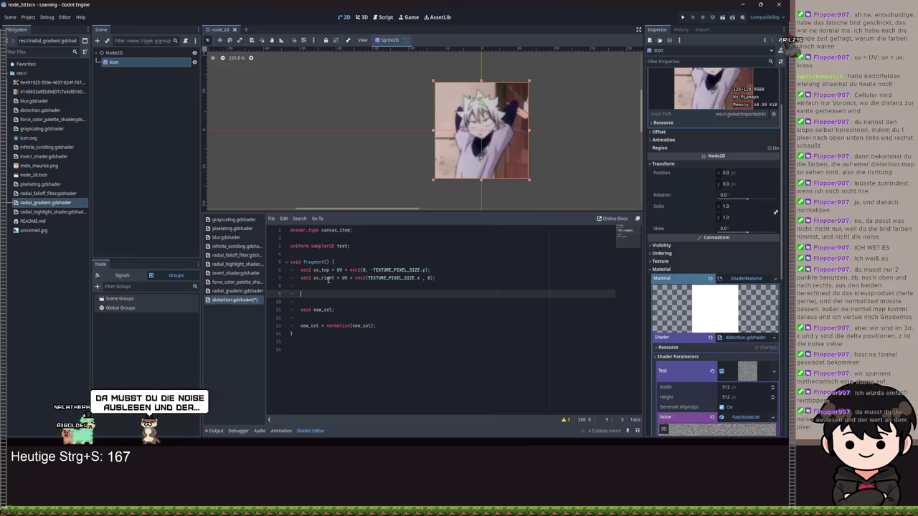
text(v)
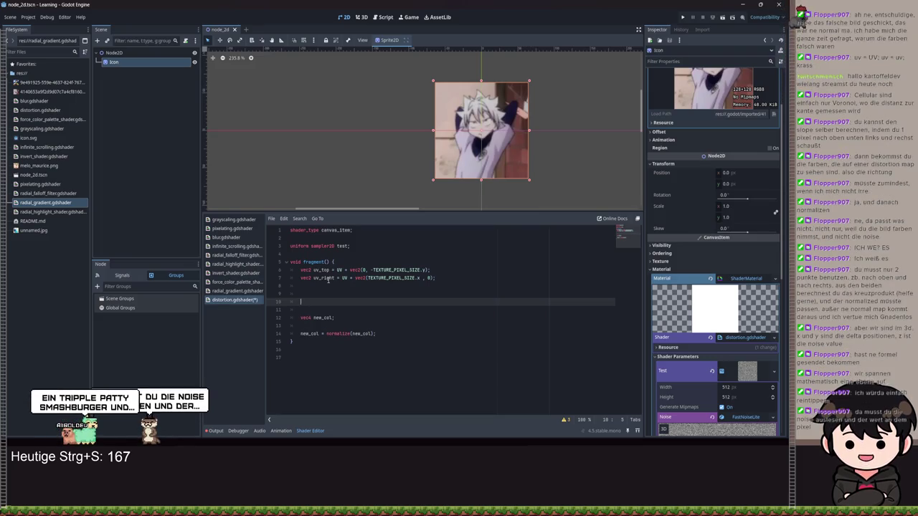
key(BackSpace)
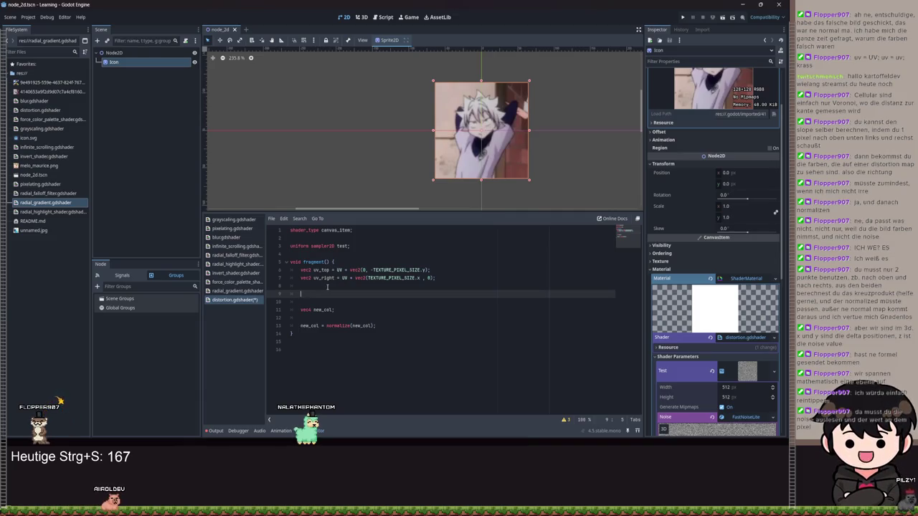
text(vec)
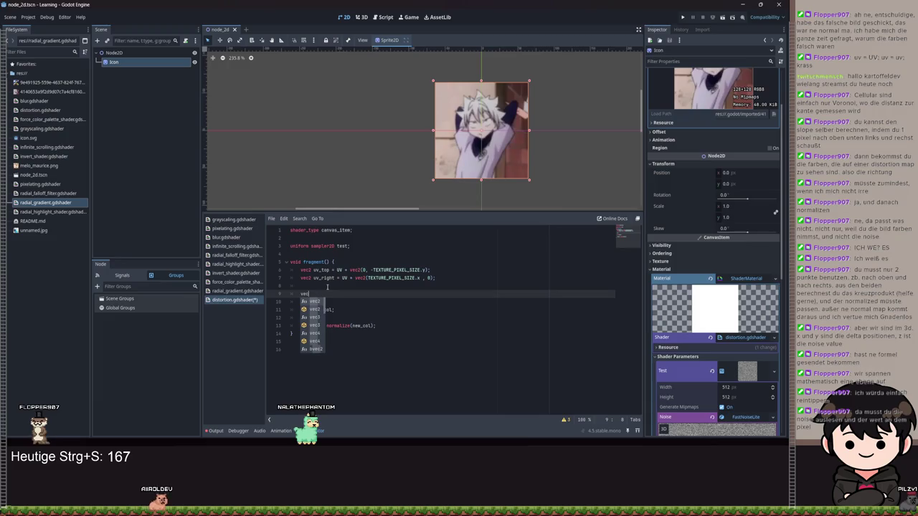
text(3 top =)
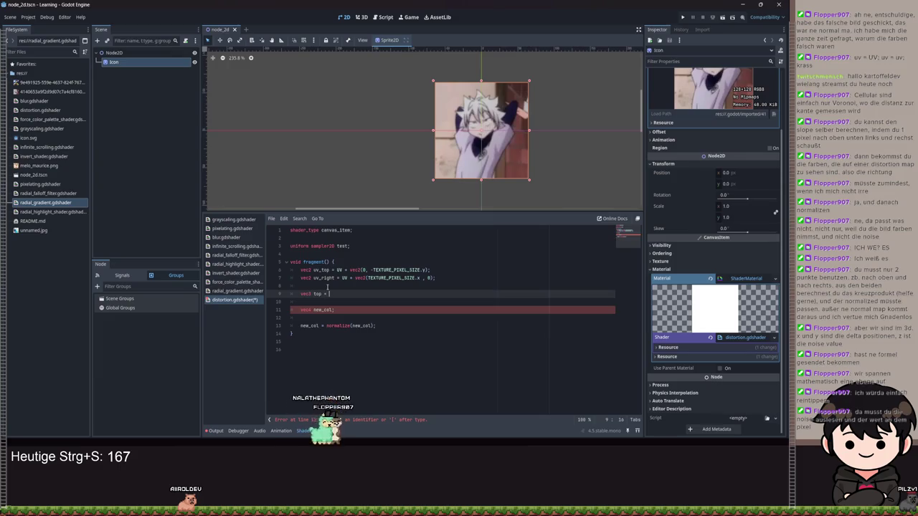
Step: Draft line 9 as texture(TEXTURE, vec2(uv_top, uv_right)).rgb for top using autocomplete
key(ctrl+space)
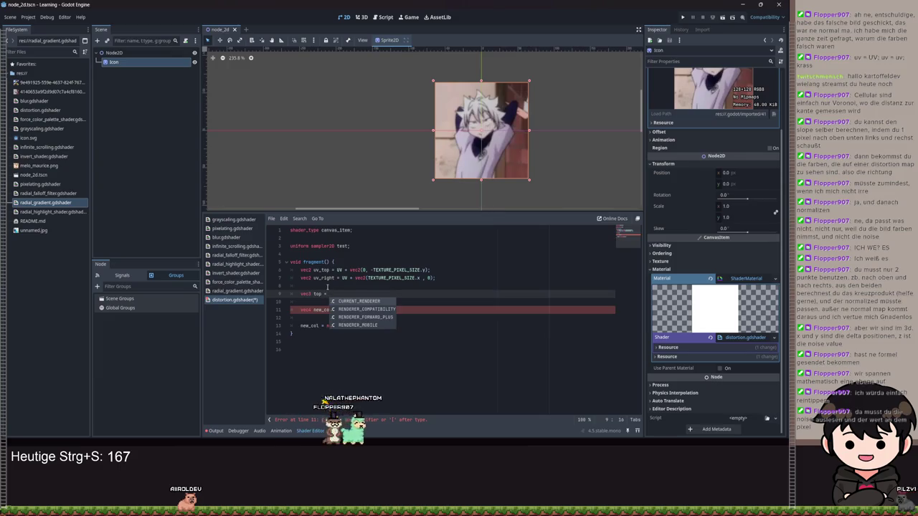
text(TEX)
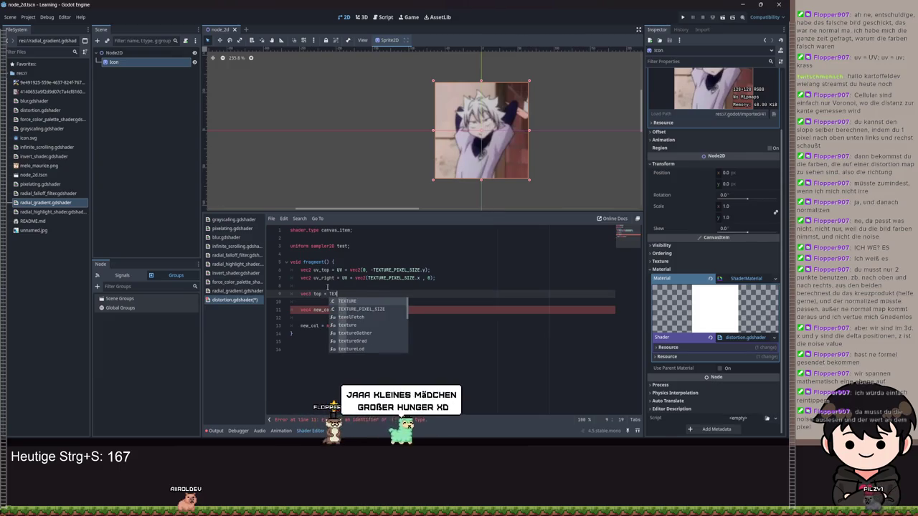
key(BackSpace)
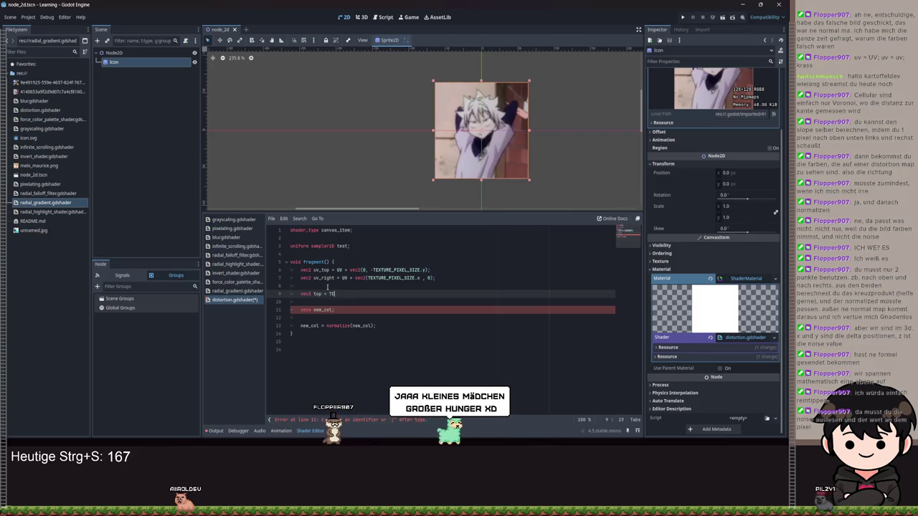
key(BackSpace)
key(BackSpace)
text(tex)
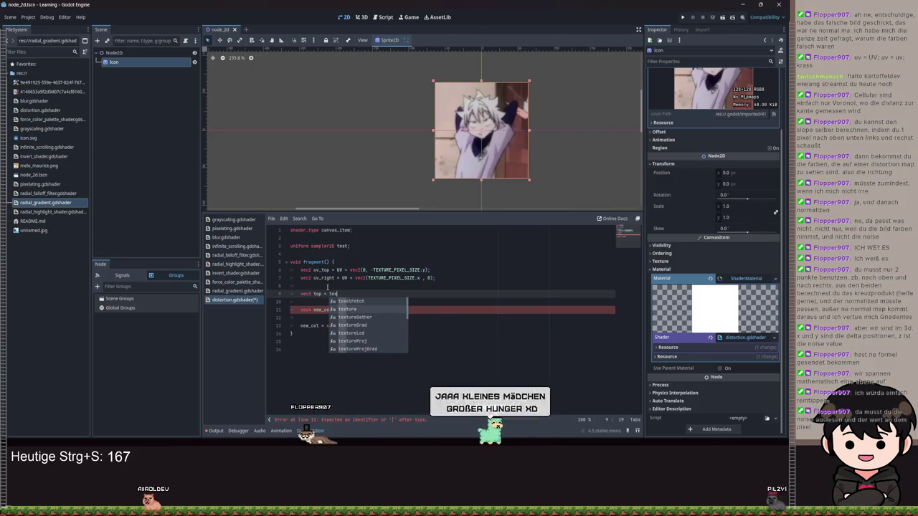
key(Down)
key(Return)
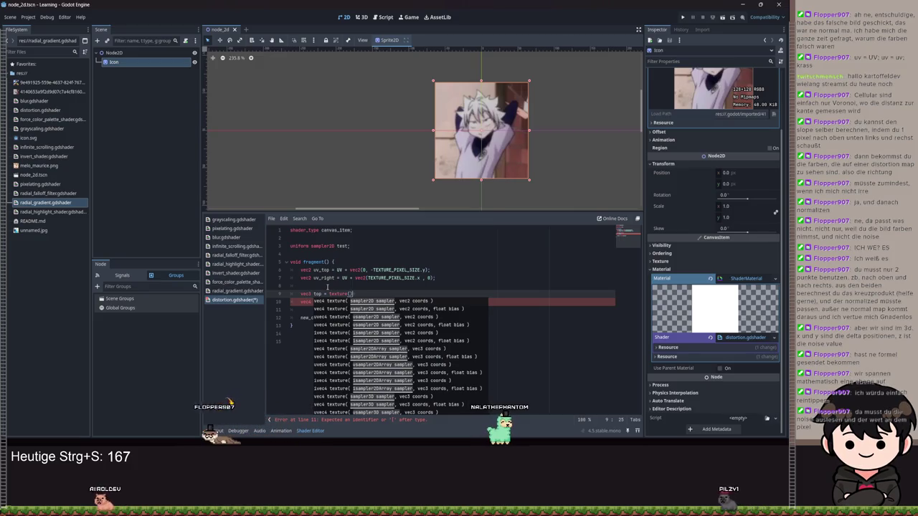
text(TEXTURE_)
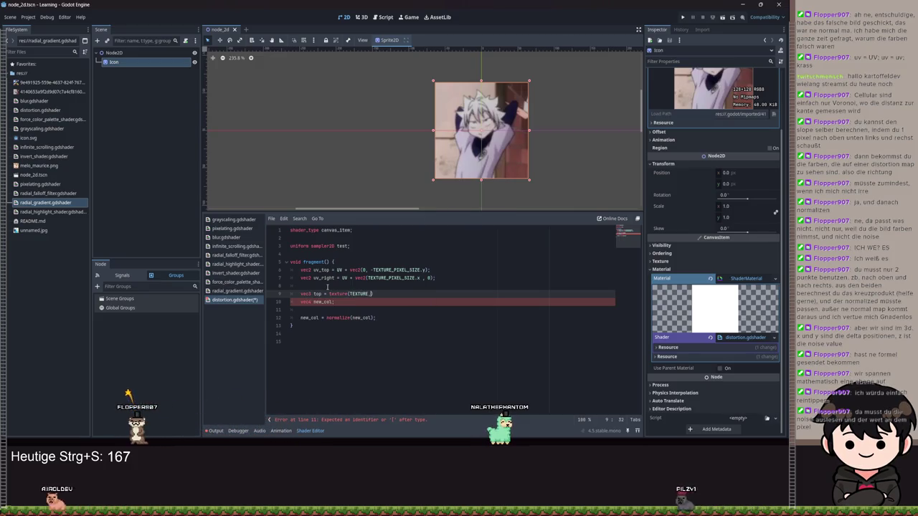
key(BackSpace)
text(, )
text(vec2(u)
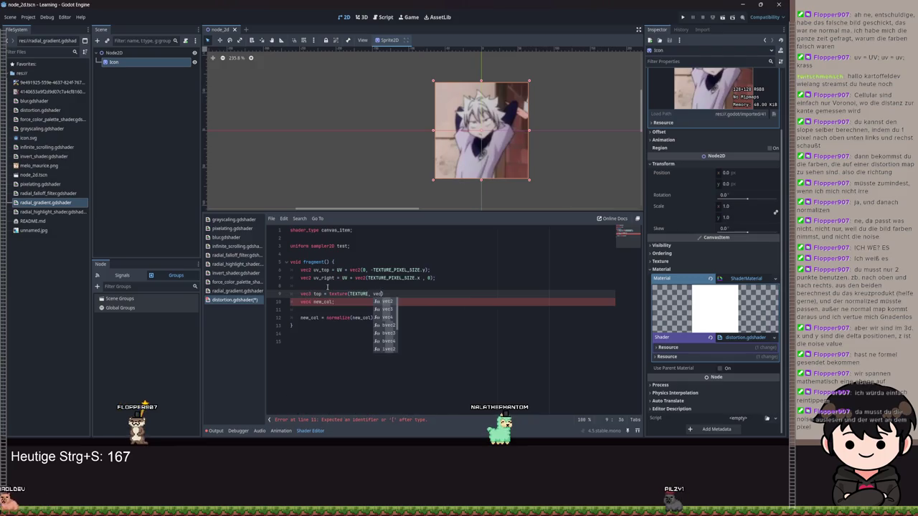
text(v_top, )
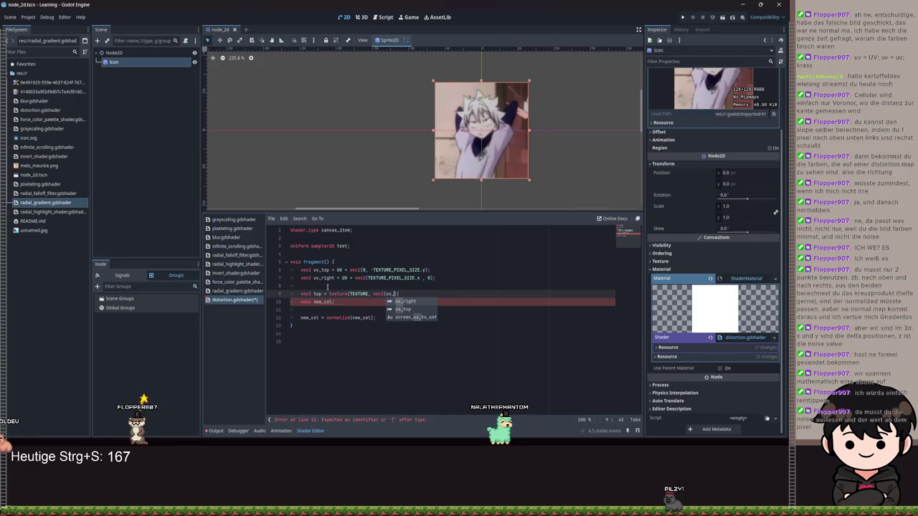
text(uv_right)))
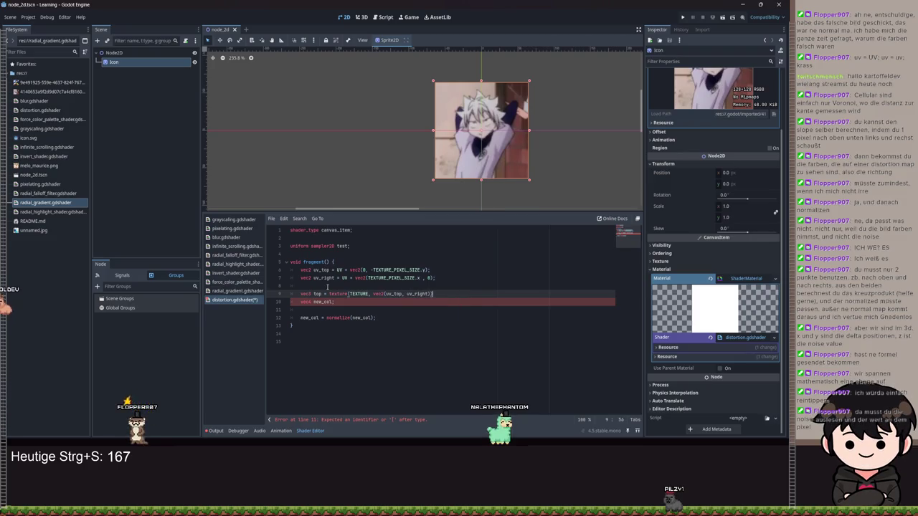
text(.rgb)
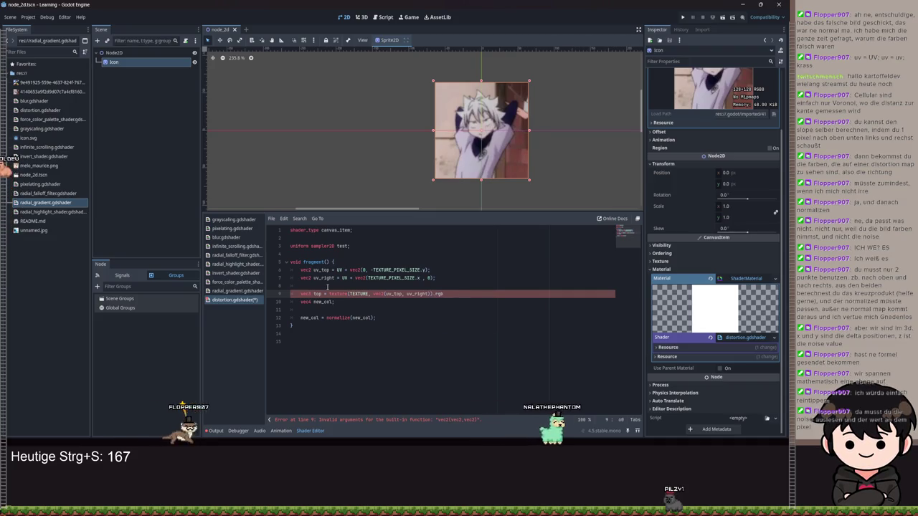
Step: Fix the vec2 arguments to uv_right.x and uv_top.y, save, and restore the .rgb suffix
key(ctrl+shift+Left)
key(BackSpace)
key(BackSpace)
key(Left)
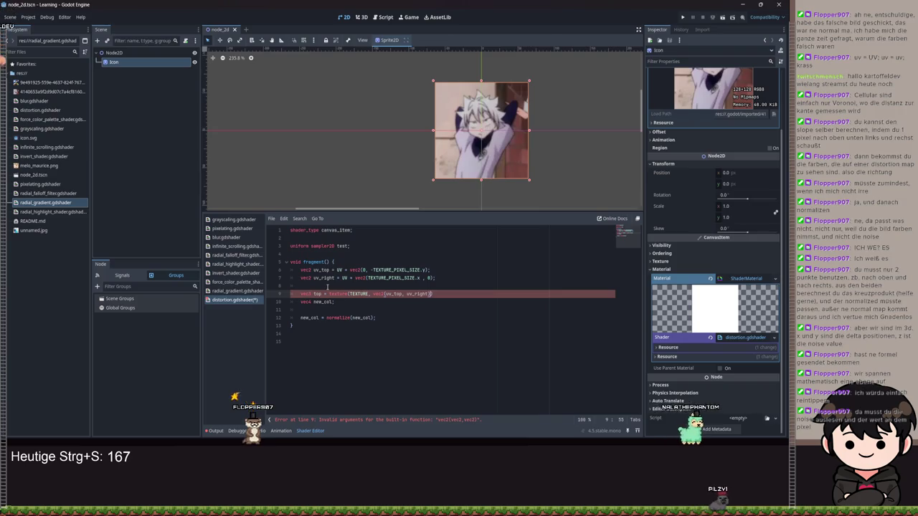
double_click(394, 294)
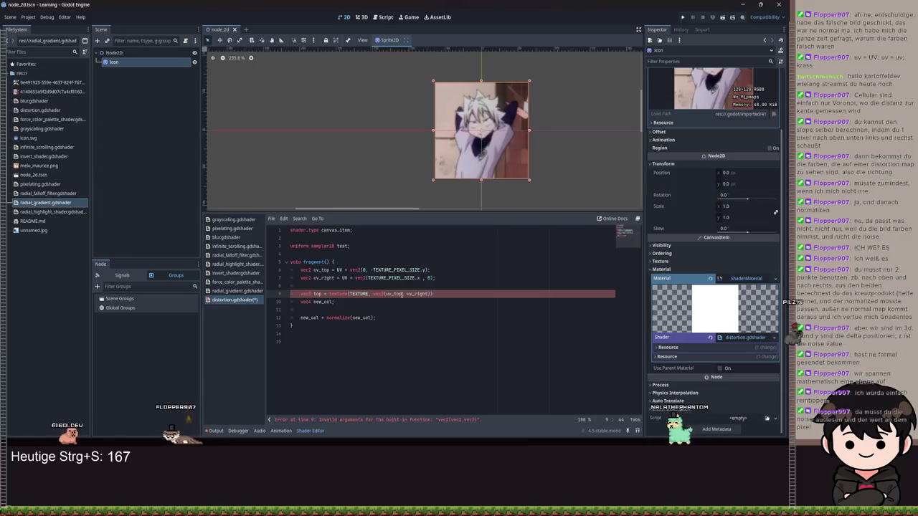
text(uv_right.x)
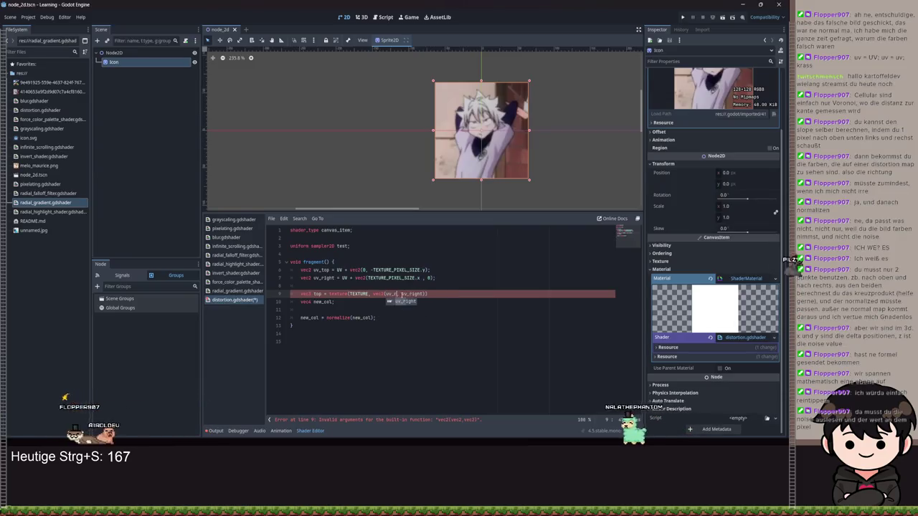
key(ctrl+Right)
key(ctrl+shift+Right)
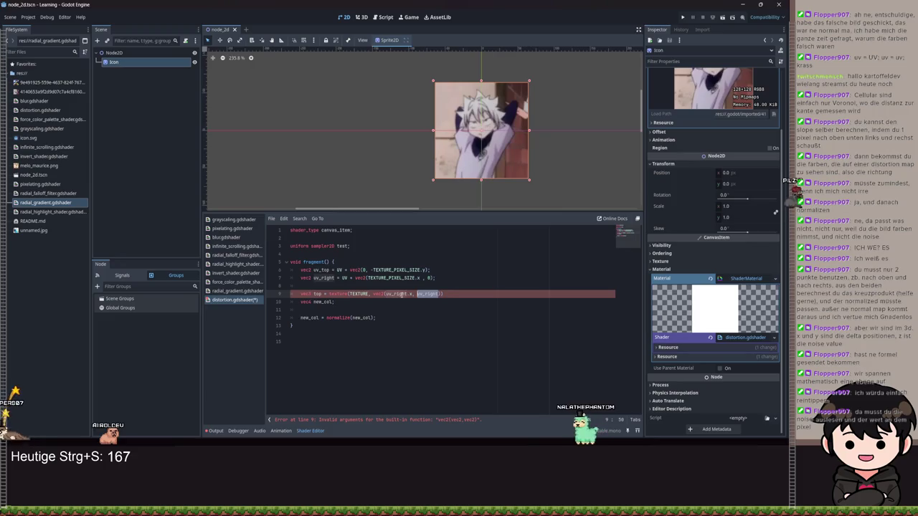
text(uv_top.y)
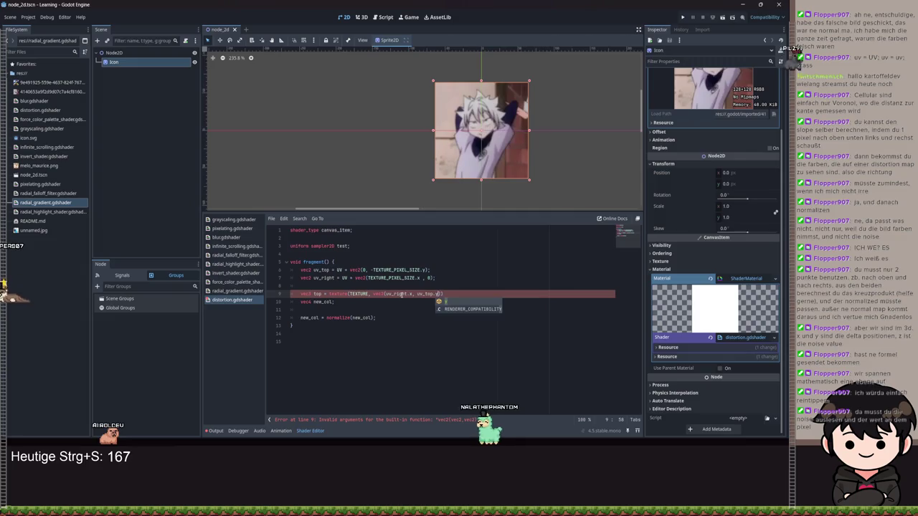
text()))
key(ctrl+s)
text(.rgb)
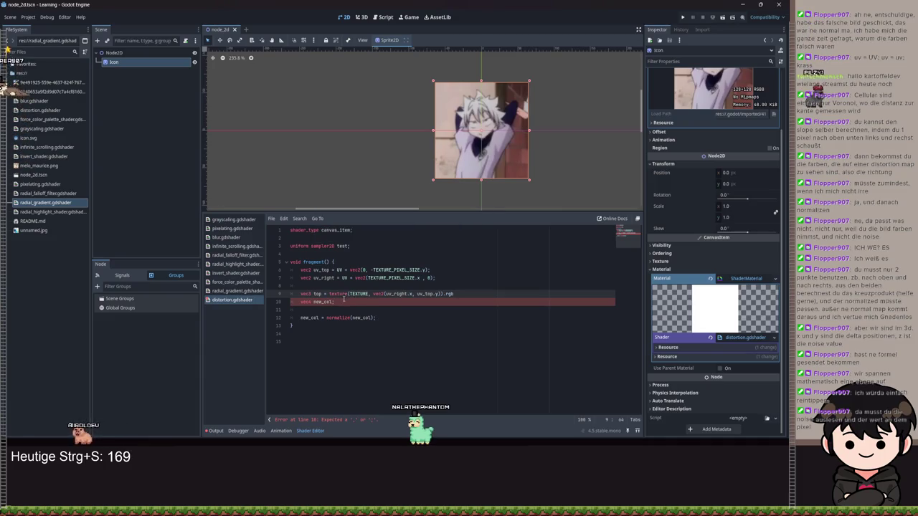
Step: Delete the vec4 new_col declaration on the next line
click(343, 299)
key(shift+Home)
key(BackSpace)
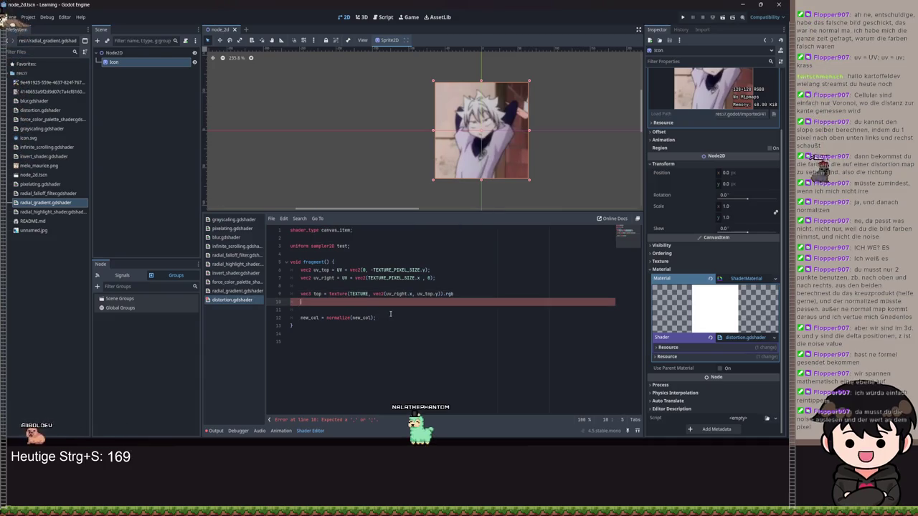
Step: Remove the leftover empty line 10 and type 4 after vec on line 9
key(BackSpace)
key(BackSpace)
click(309, 294)
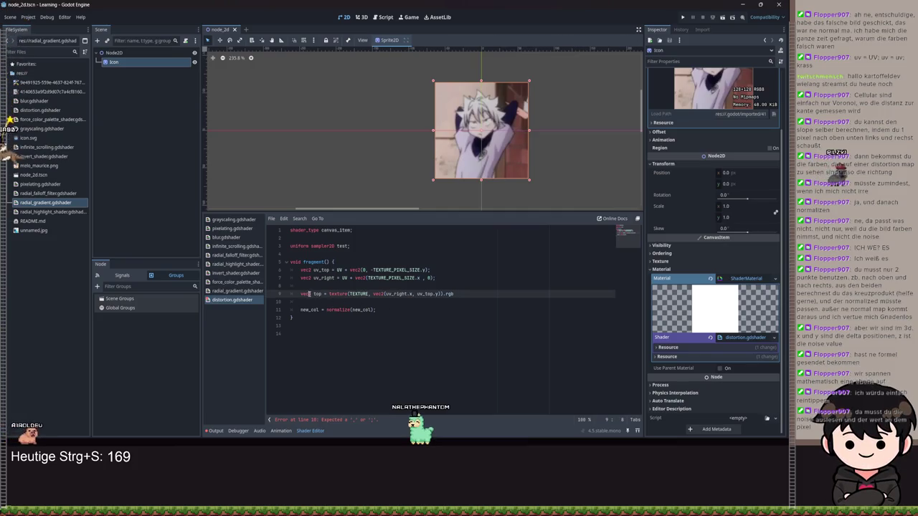
text(4)
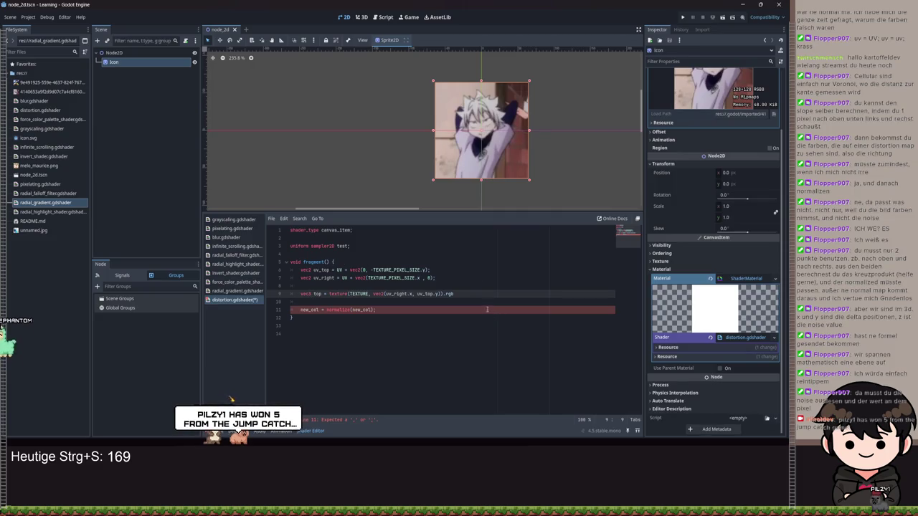
drag(454, 294, 292, 294)
drag(454, 294, 298, 294)
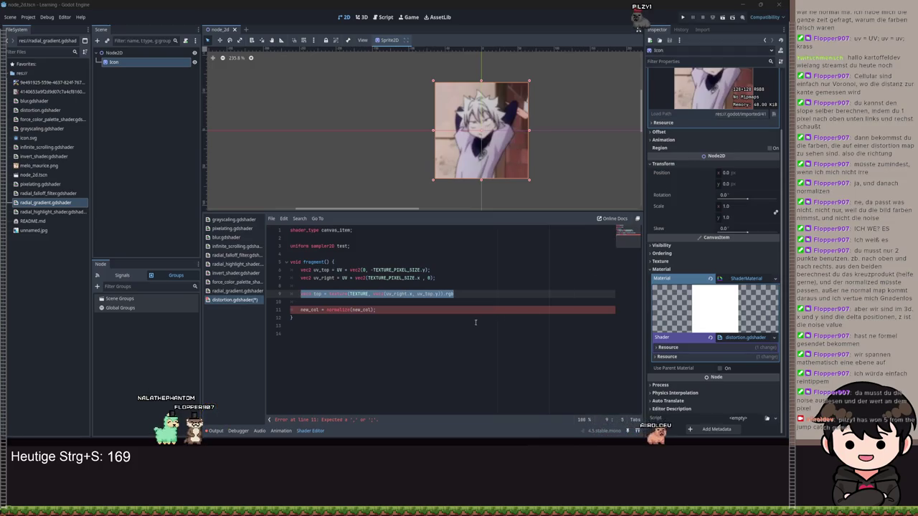
click(454, 289)
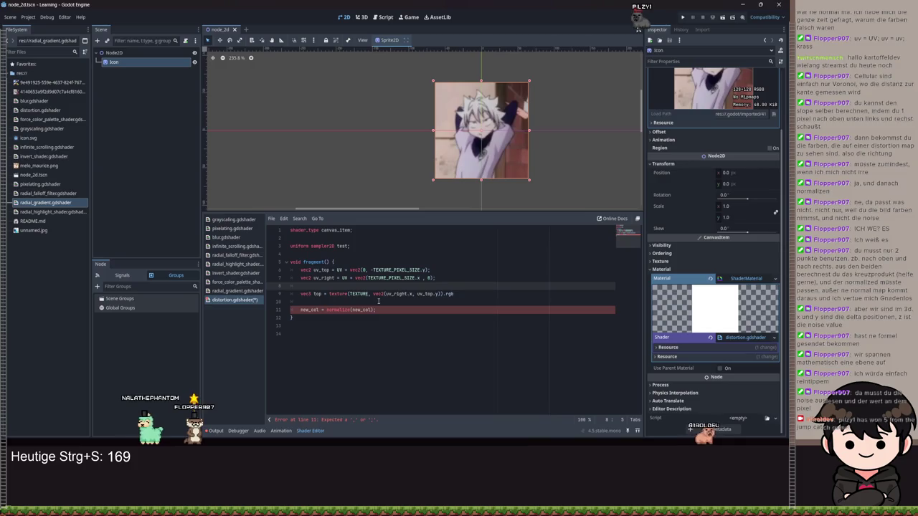
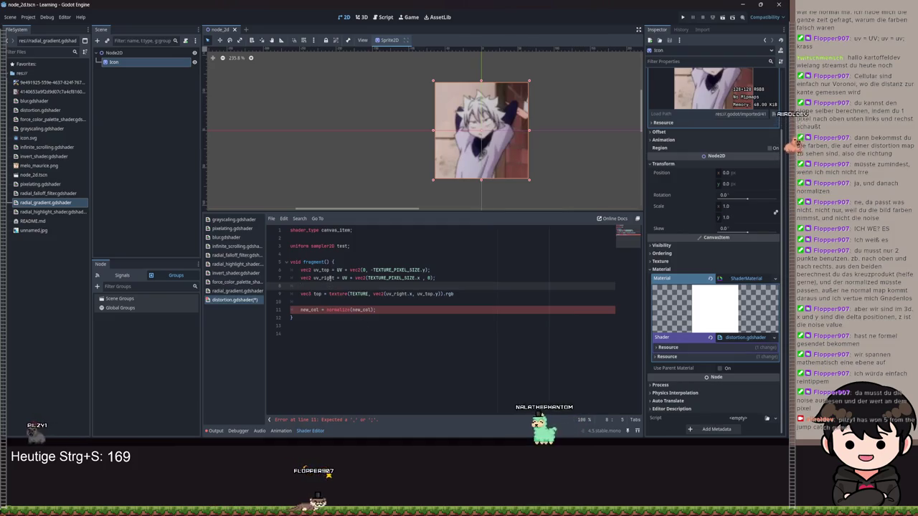
Step: Select the UV terms in the uv_right and uv_top offset lines, then deselect them
double_click(345, 278)
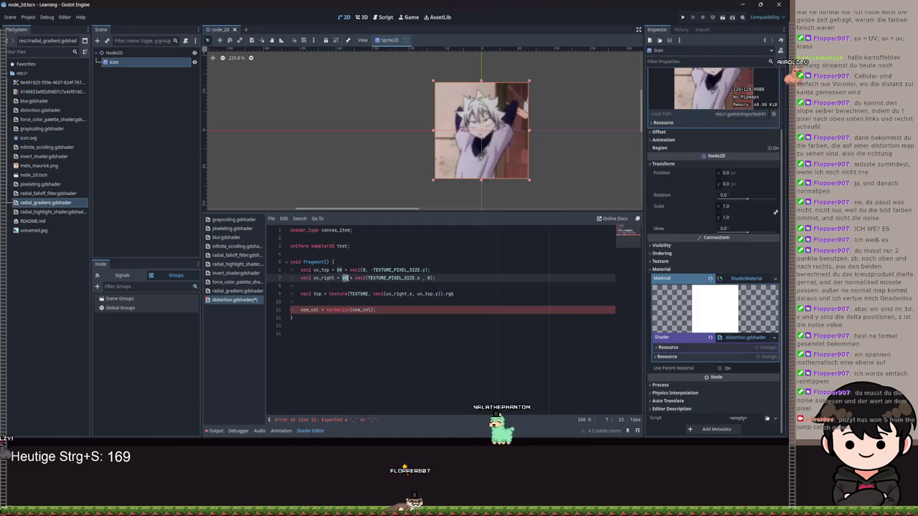
double_click(340, 269)
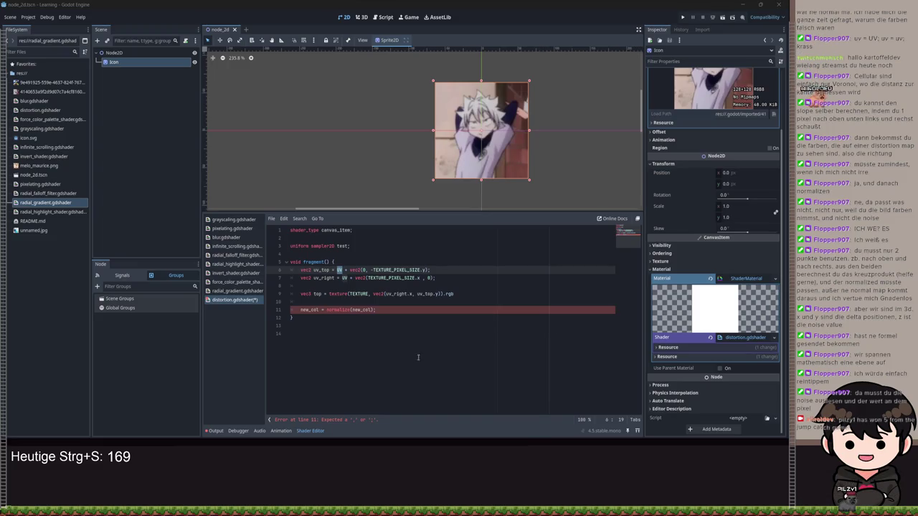
drag(435, 278, 427, 278)
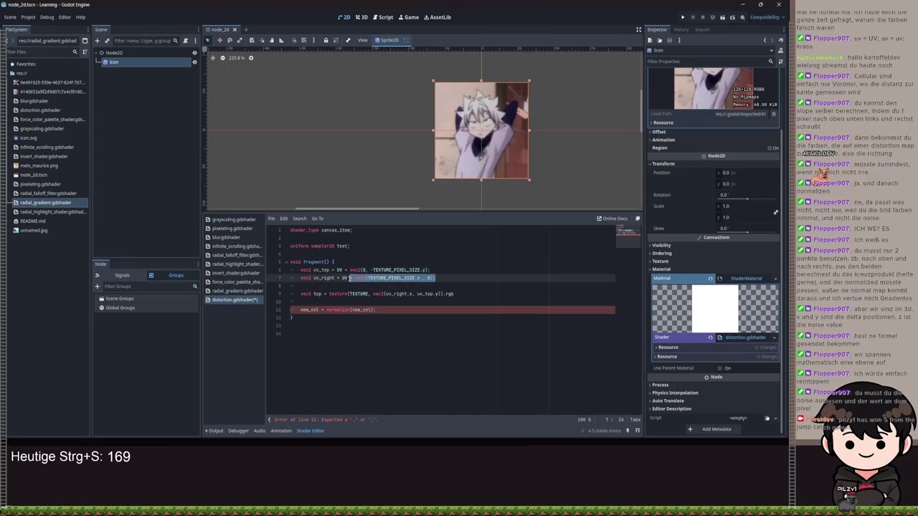
drag(349, 278, 300, 271)
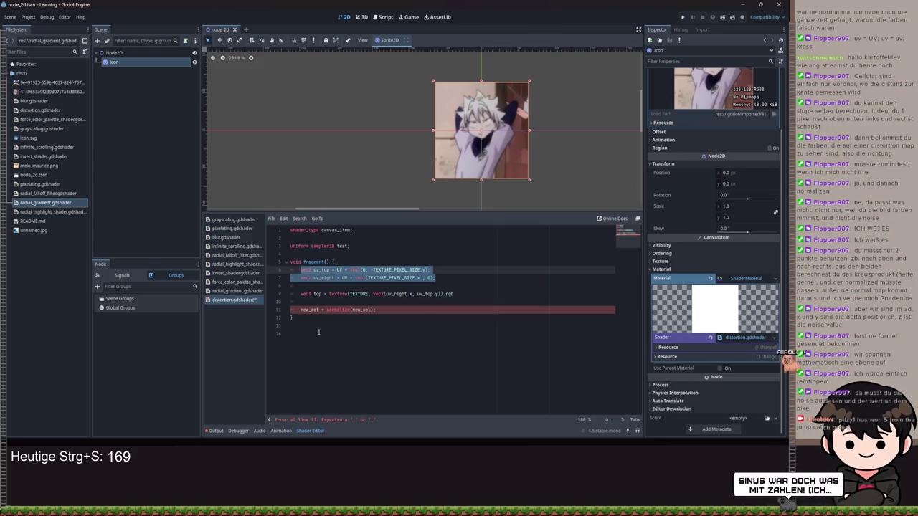
key(Right)
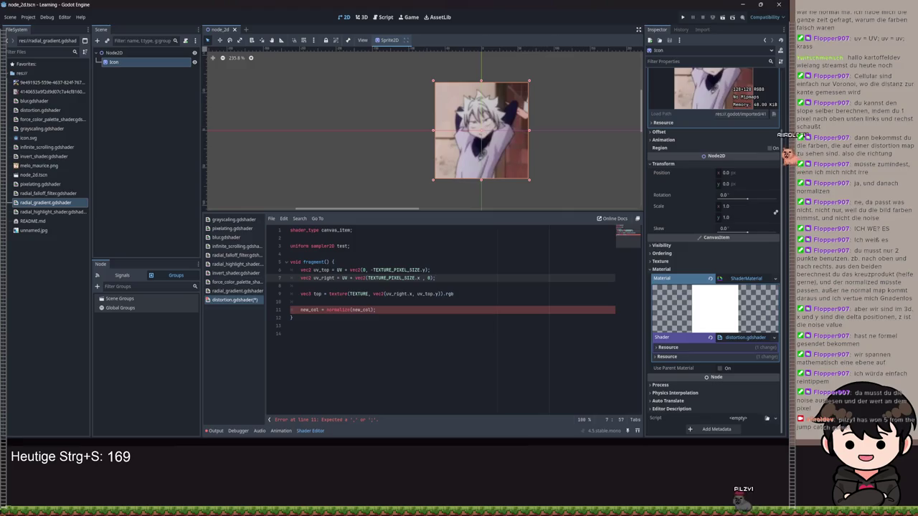
Step: Open blur.gdshader from the FileSystem dock to view its blur_strength loops
mouse_move(387, 143)
mouse_down()
mouse_move(469, 152)
mouse_move(398, 169)
mouse_up()
scroll(469, 152, down, 2)
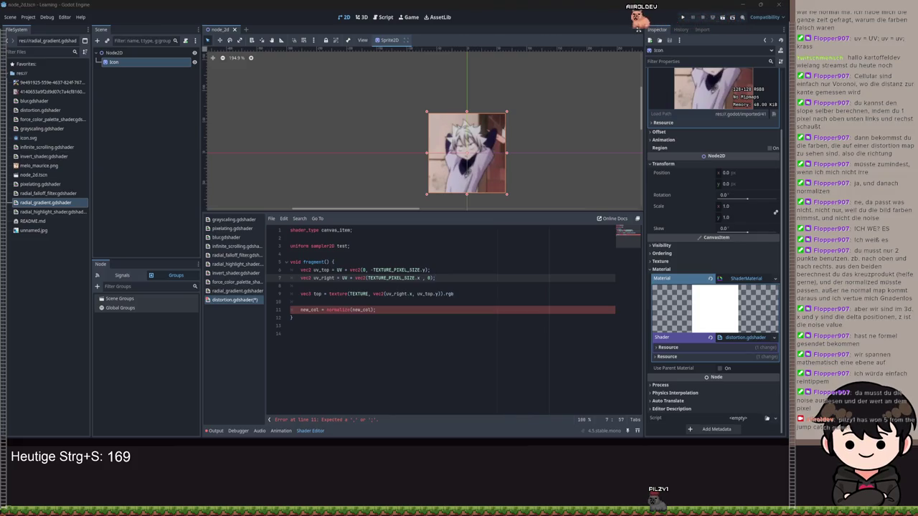
click(441, 325)
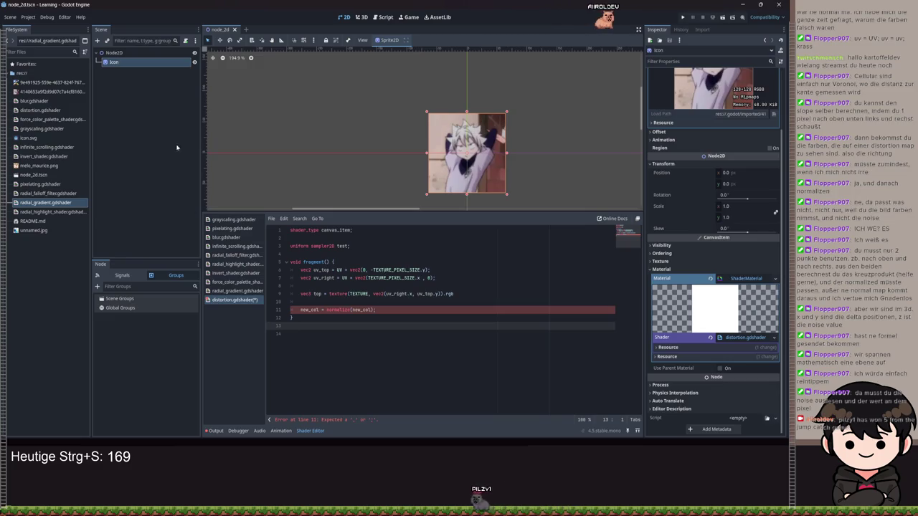
double_click(50, 101)
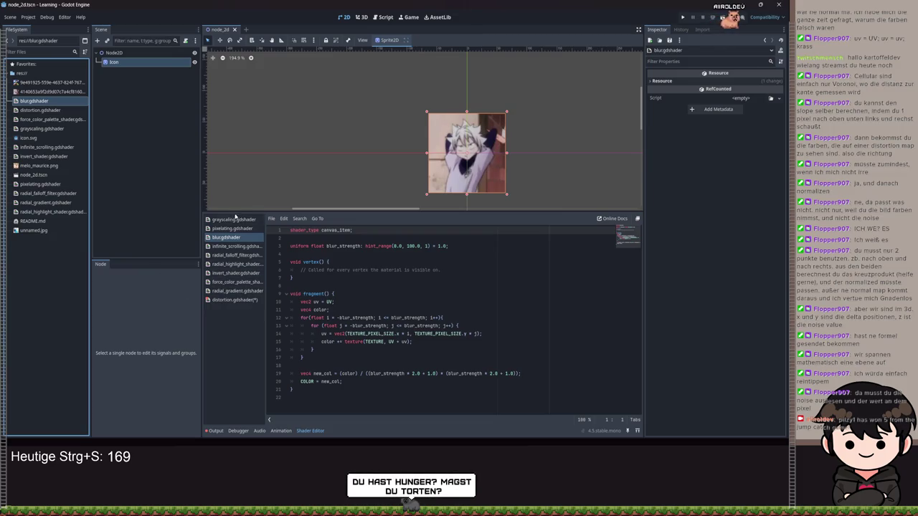
Step: View pixelating.gdshader, then return to distortion.gdshader at the end of erroring line 11
click(43, 121)
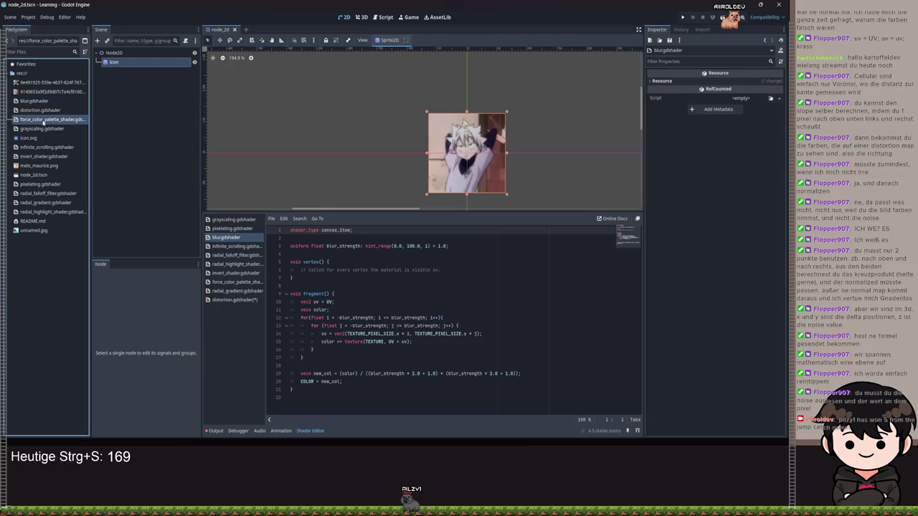
double_click(53, 185)
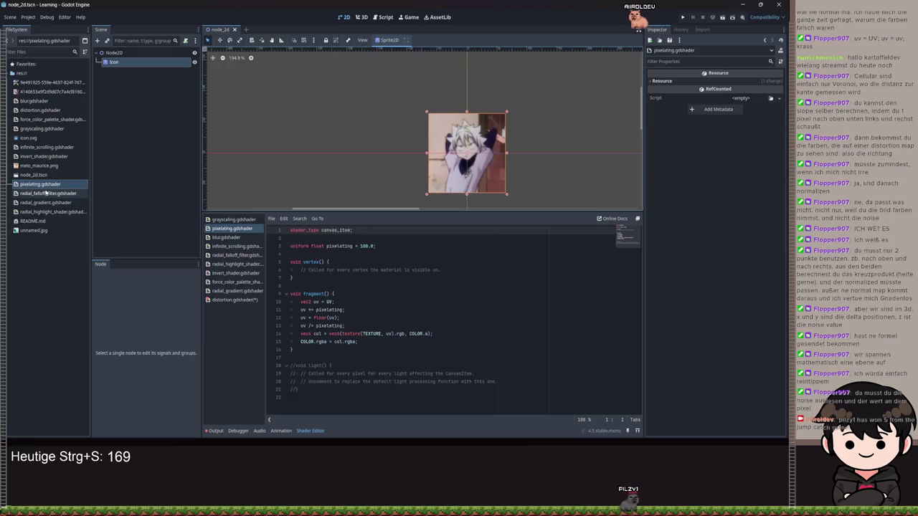
double_click(37, 110)
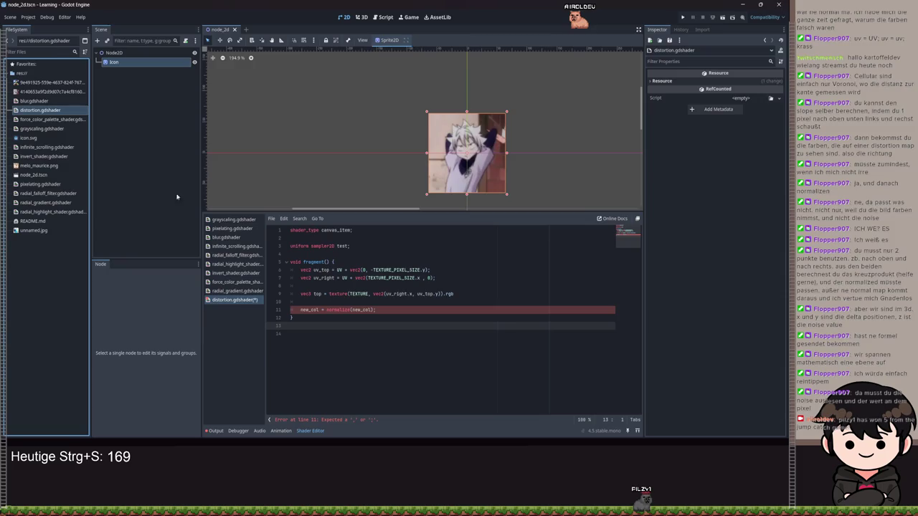
click(399, 311)
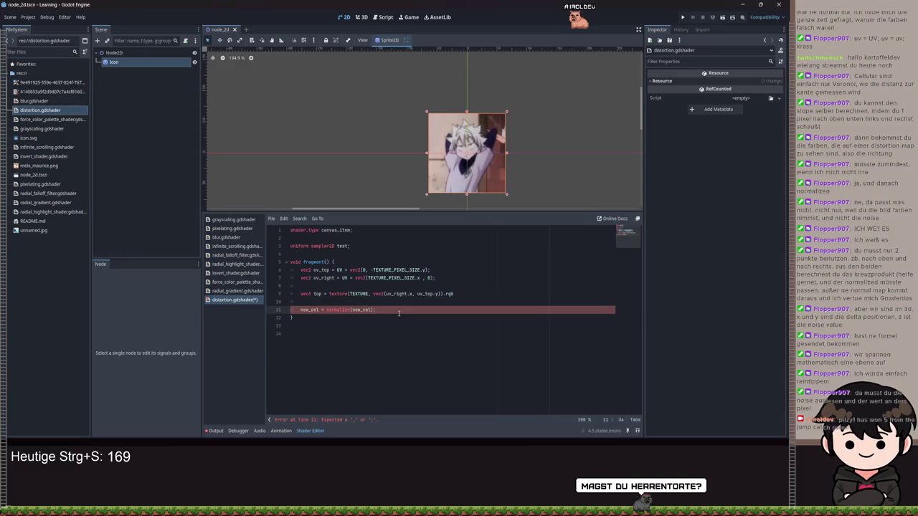